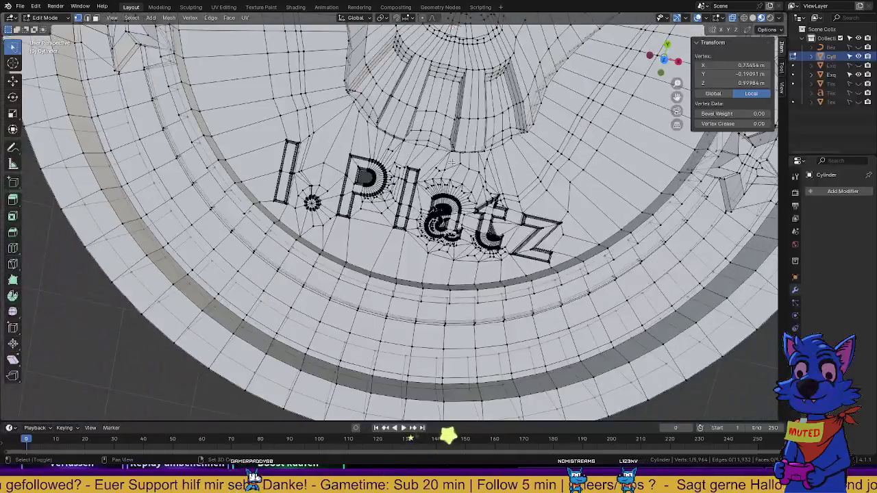
# Orbit and zoom in on the curved letter of the Platz lettering, leaving nothing selected
pyautogui.moveTo(517, 243)
pyautogui.mouseDown(button='middle')
pyautogui.moveTo(432, 237)
pyautogui.moveTo(361, 251)
pyautogui.mouseUp(button='middle')
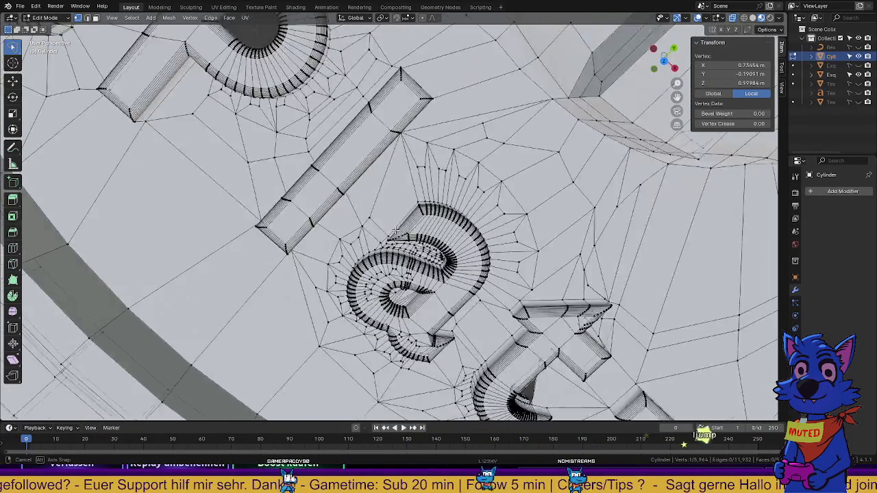
pyautogui.scroll(2, 361, 251)
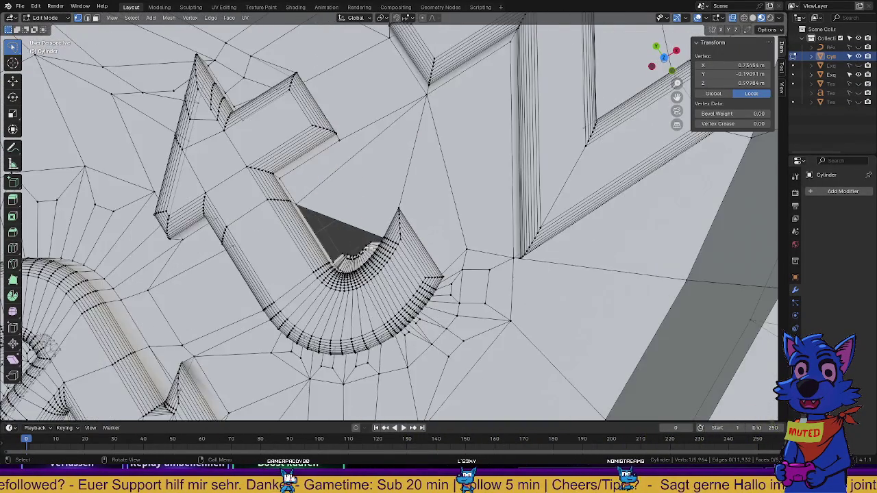
pyautogui.scroll(2, 353, 251)
pyautogui.scroll(2, 342, 253)
pyautogui.scroll(2, 345, 250)
pyautogui.moveTo(344, 250)
pyautogui.mouseDown(button='middle')
pyautogui.moveTo(332, 312)
pyautogui.moveTo(337, 301)
pyautogui.mouseUp(button='middle')
pyautogui.keyDown('alt'); pyautogui.click(332, 313); pyautogui.keyUp('alt')
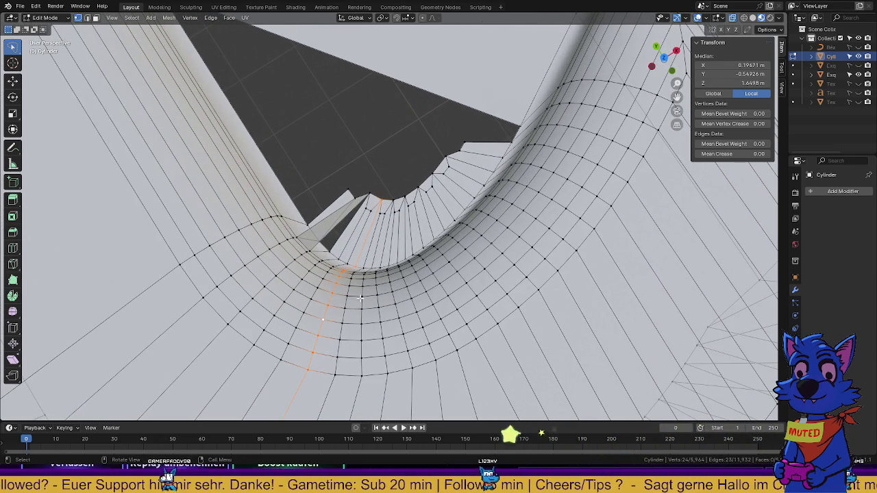
pyautogui.hotkey('alt', 'a')
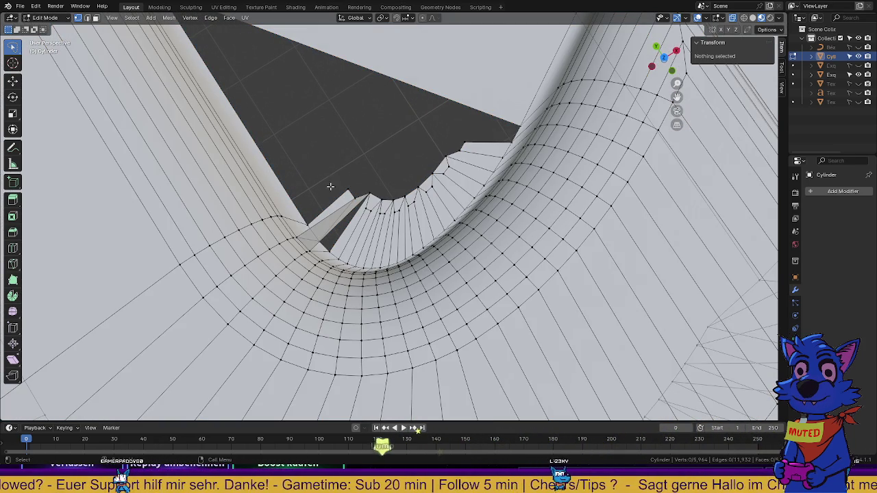
# Lasso the jagged faces along the hole's edge beside the letter and delete them
pyautogui.moveTo(364, 157)
pyautogui.mouseDown(button='middle')
pyautogui.moveTo(237, 132)
pyautogui.moveTo(473, 320)
pyautogui.moveTo(497, 270)
pyautogui.mouseUp(button='middle')
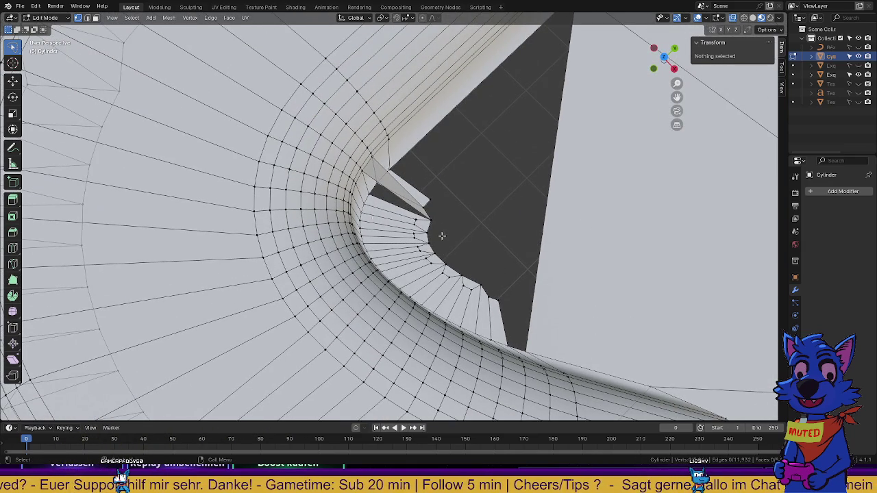
pyautogui.moveTo(432, 171); pyautogui.dragTo(515, 288)
pyautogui.press('x')
pyautogui.click(515, 283)
pyautogui.moveTo(417, 260); pyautogui.dragTo(569, 309, button='middle')
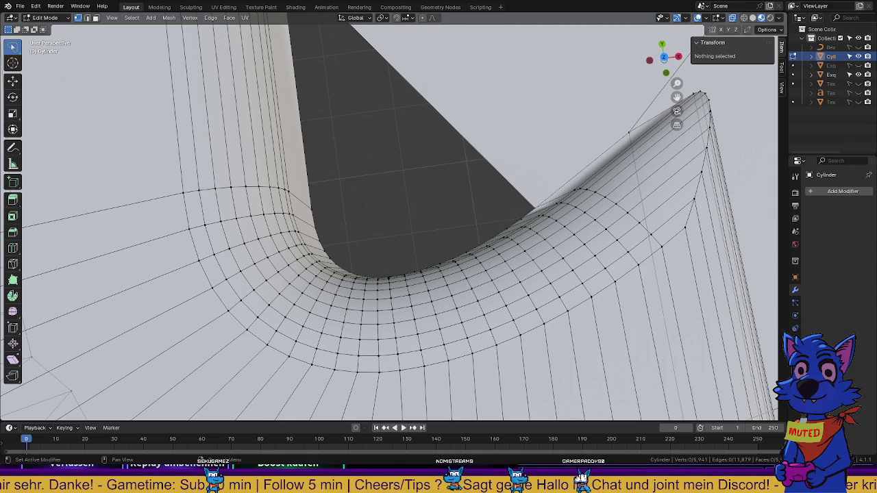
pyautogui.moveTo(416, 274)
pyautogui.mouseDown(button='middle')
pyautogui.moveTo(342, 226)
pyautogui.moveTo(359, 242)
pyautogui.moveTo(473, 263)
pyautogui.mouseUp(button='middle')
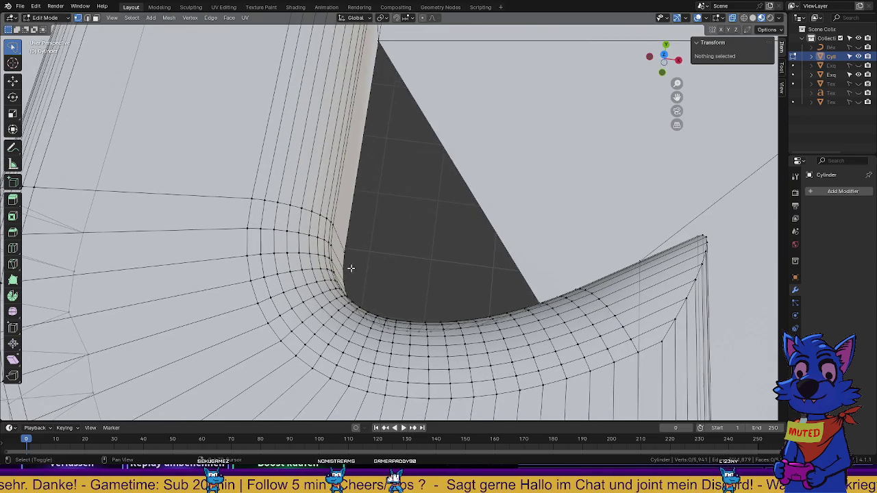
pyautogui.moveTo(350, 268); pyautogui.dragTo(307, 180, button='middle')
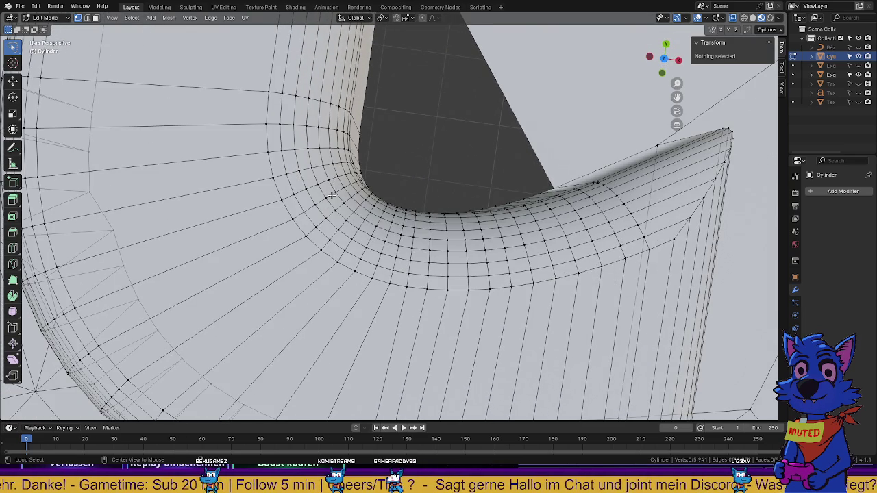
# Delete the first edge loops radiating out from the t's curved foot
pyautogui.keyDown('alt'); pyautogui.click(300, 218); pyautogui.keyUp('alt')
pyautogui.press('x')
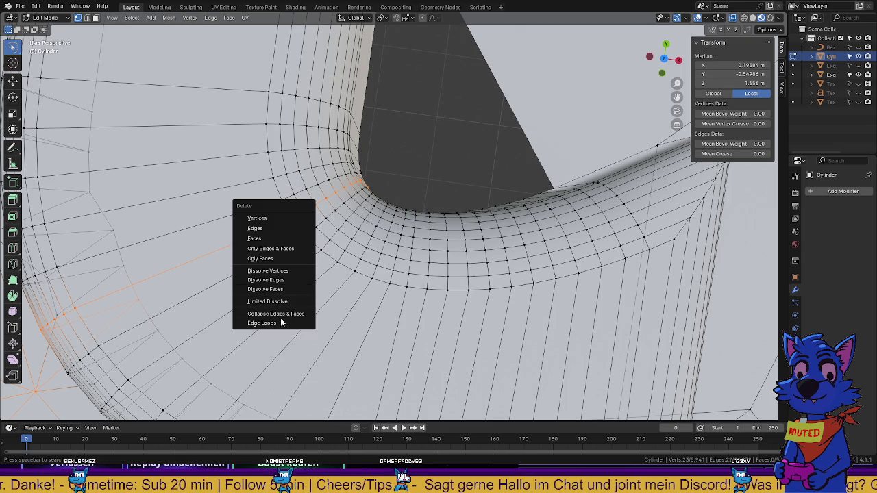
pyautogui.click(277, 324)
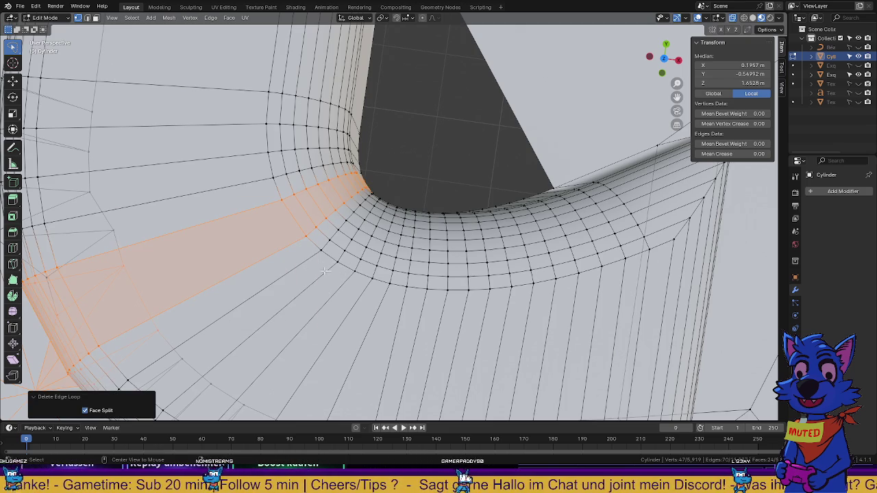
pyautogui.keyDown('alt'); pyautogui.click(303, 263); pyautogui.keyUp('alt')
pyautogui.press('x')
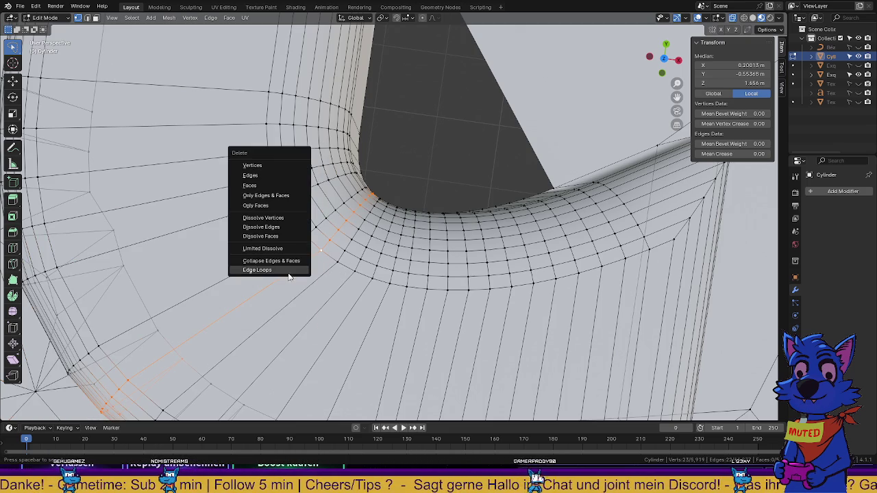
pyautogui.click(292, 277)
pyautogui.press('x')
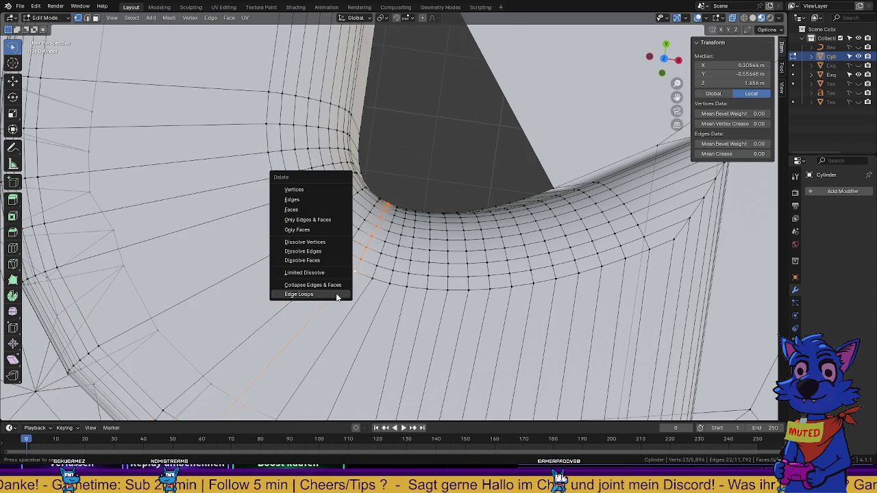
pyautogui.click(336, 294)
pyautogui.keyDown('alt'); pyautogui.click(398, 313); pyautogui.keyUp('alt')
pyautogui.press('x')
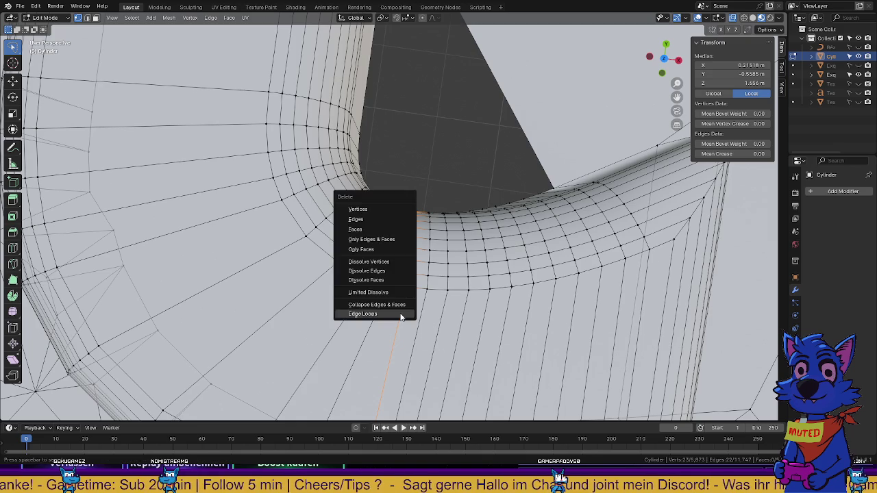
pyautogui.click(402, 335)
# Delete the remaining fanning edge loops out toward the corner
pyautogui.moveTo(402, 335)
pyautogui.mouseDown(button='middle')
pyautogui.moveTo(434, 285)
pyautogui.moveTo(458, 293)
pyautogui.mouseUp(button='middle')
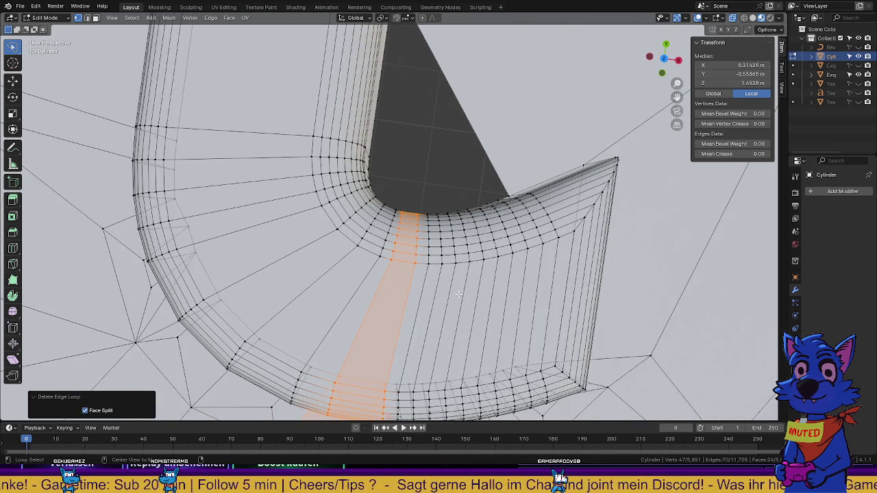
pyautogui.press('x')
pyautogui.click(436, 291)
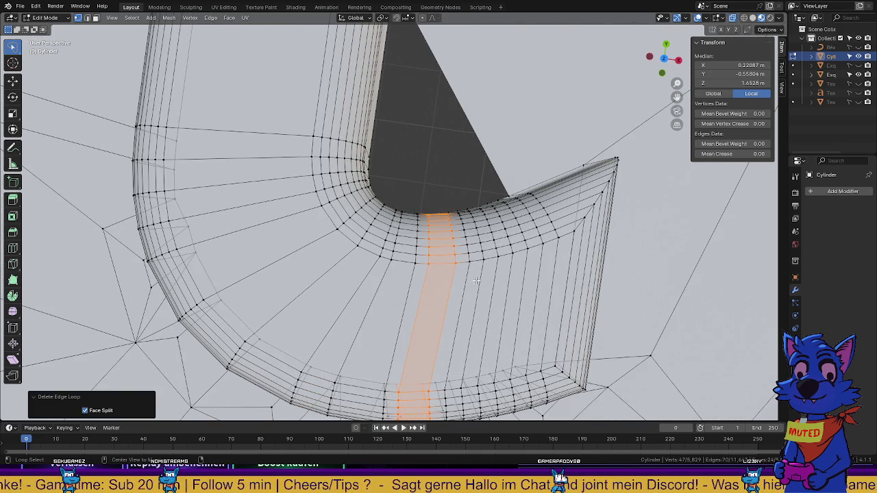
pyautogui.press('x')
pyautogui.click(478, 279)
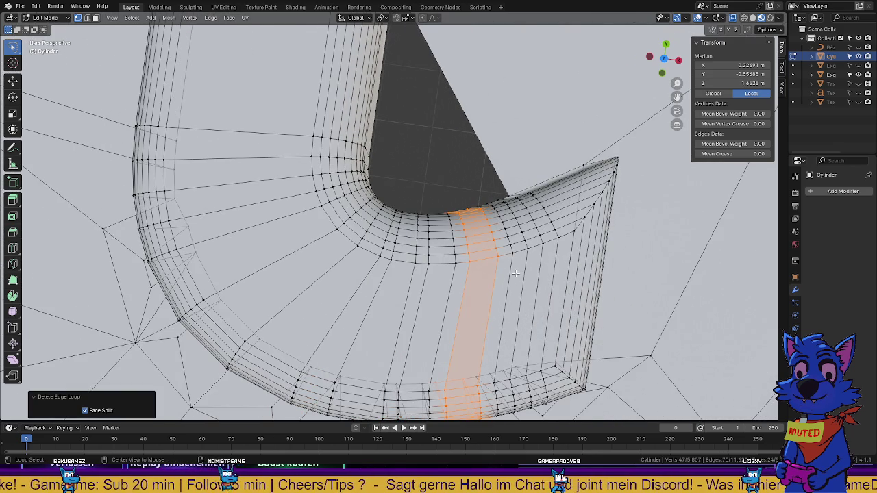
pyautogui.keyDown('alt'); pyautogui.click(515, 273); pyautogui.keyUp('alt')
pyautogui.press('x')
pyautogui.click(513, 274)
pyautogui.keyDown('alt'); pyautogui.click(543, 274); pyautogui.keyUp('alt')
pyautogui.press('x')
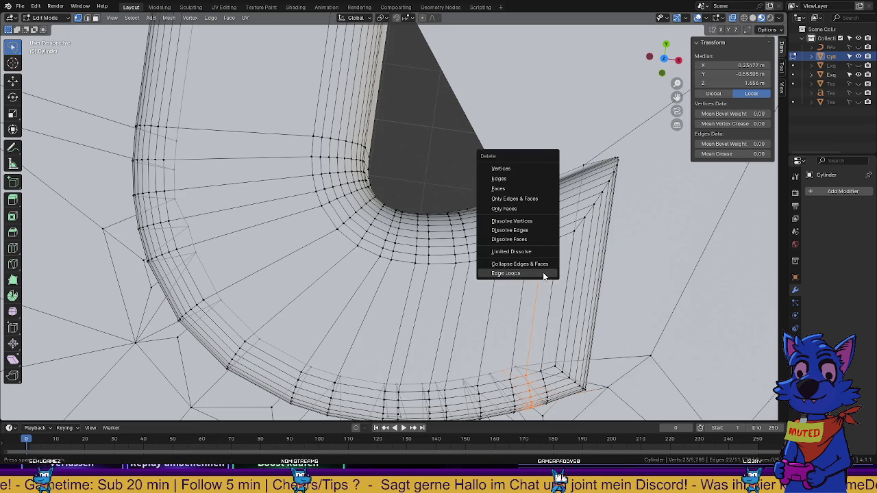
pyautogui.click(545, 274)
# Clear the selection and zoom out to view the simplified mesh
pyautogui.press('a')
pyautogui.scroll(-3, 520, 261)
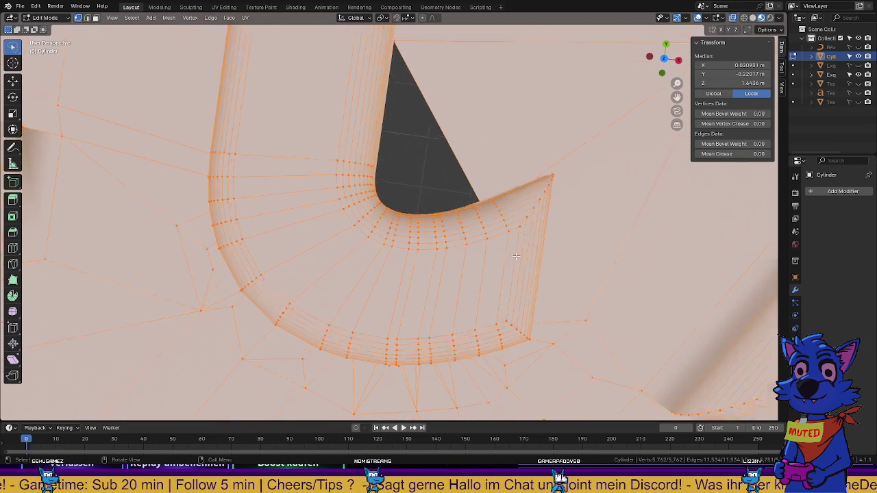
pyautogui.hotkey('alt', 'a')
pyautogui.scroll(-2, 520, 261)
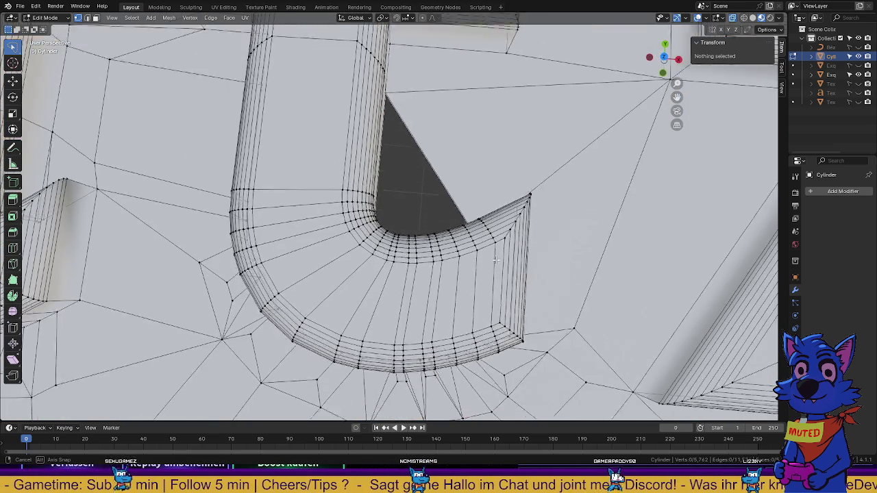
pyautogui.scroll(-2, 501, 246)
pyautogui.scroll(-2, 472, 267)
# Delete the triangle's right edge and the top edge, merging the gap into one opening
pyautogui.moveTo(433, 268)
pyautogui.keyDown('ctrl'); pyautogui.mouseDown(button='middle')
pyautogui.moveTo(411, 280)
pyautogui.moveTo(451, 193)
pyautogui.moveTo(361, 199)
pyautogui.mouseUp(button='middle'); pyautogui.keyUp('ctrl')
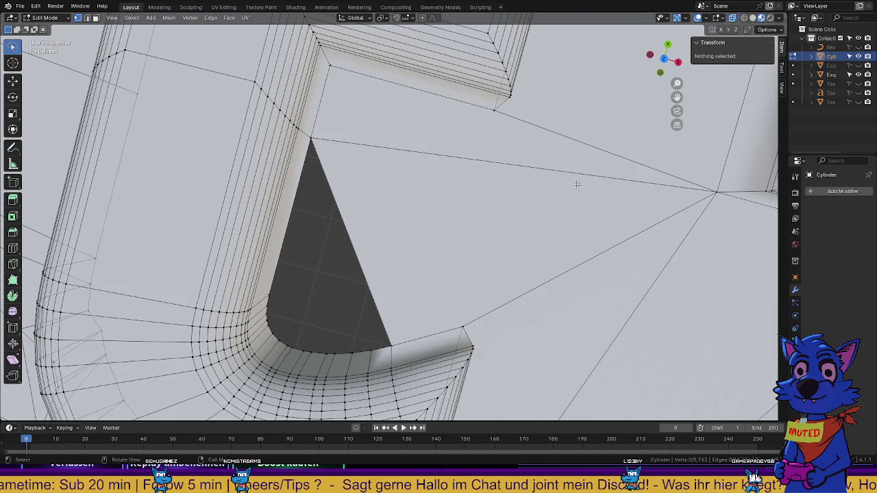
pyautogui.click(86, 17)
pyautogui.click(319, 156)
pyautogui.press('x')
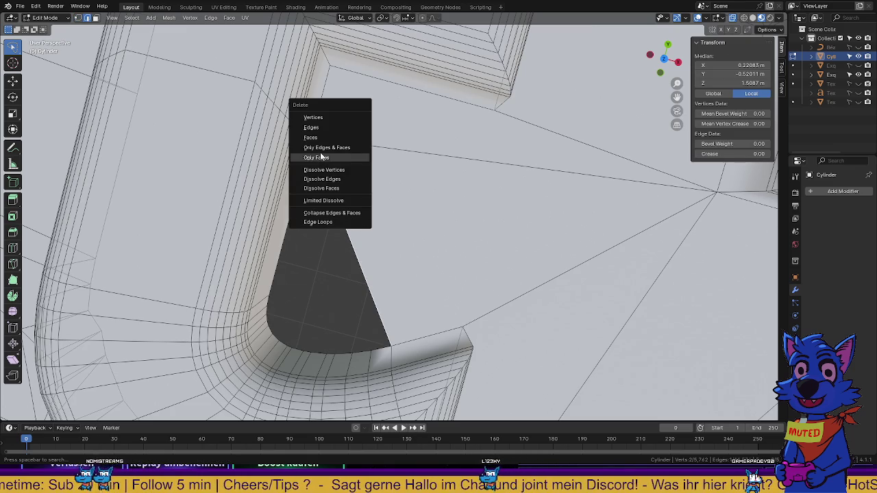
pyautogui.click(311, 128)
pyautogui.moveTo(411, 219)
pyautogui.mouseDown(button='middle')
pyautogui.moveTo(437, 233)
pyautogui.moveTo(445, 205)
pyautogui.mouseUp(button='middle')
pyautogui.click(448, 198)
pyautogui.press('x')
pyautogui.click(431, 205)
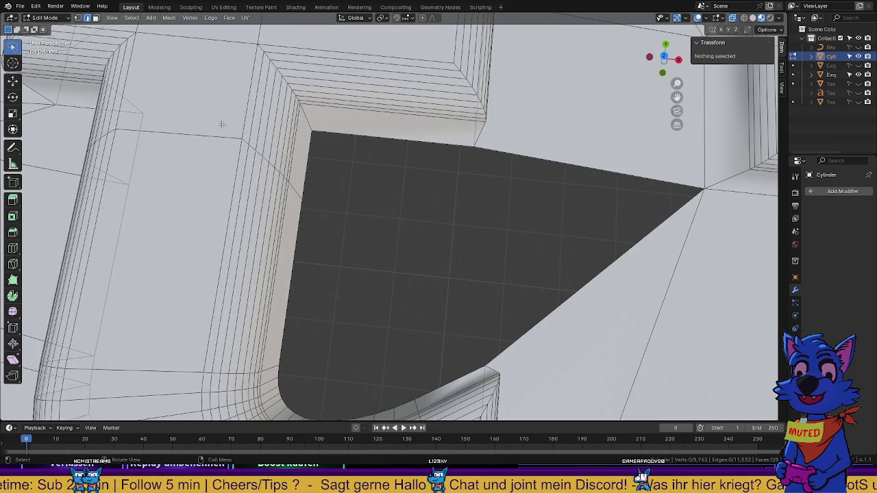
# Move a vertex on the opening's top edge to a new position in top view
pyautogui.click(473, 153)
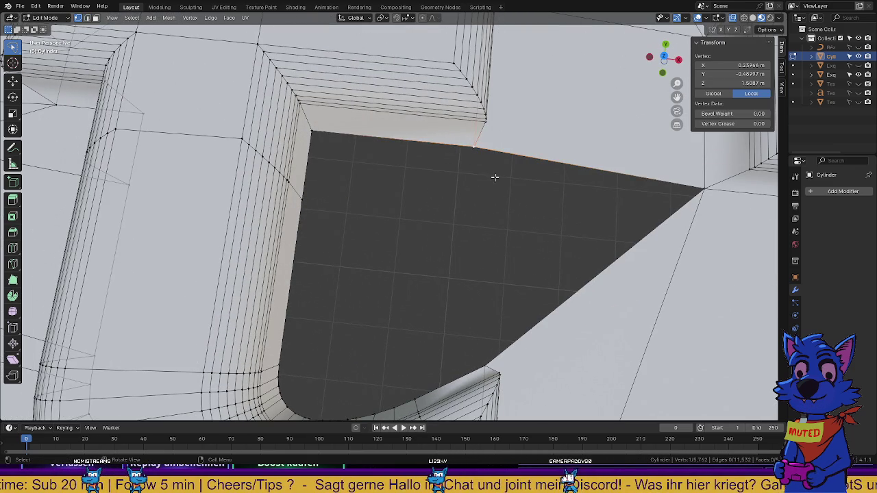
pyautogui.moveTo(491, 173); pyautogui.dragTo(452, 169, button='middle')
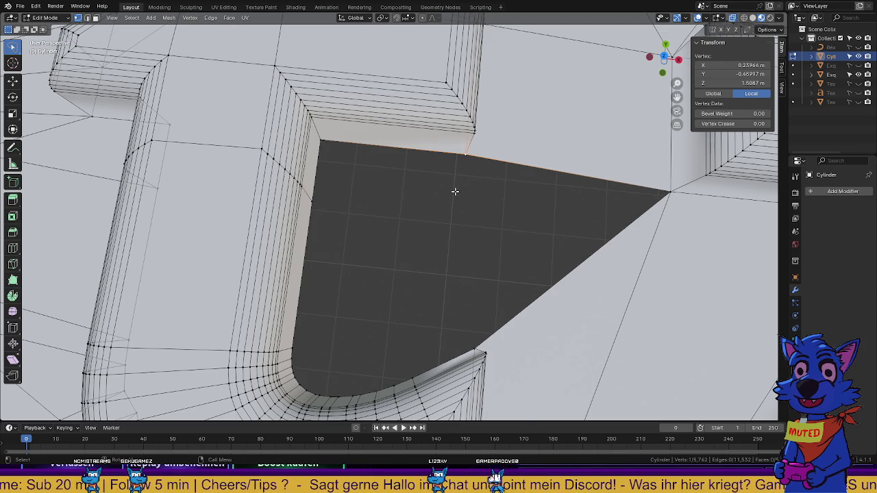
pyautogui.press('KP_7')
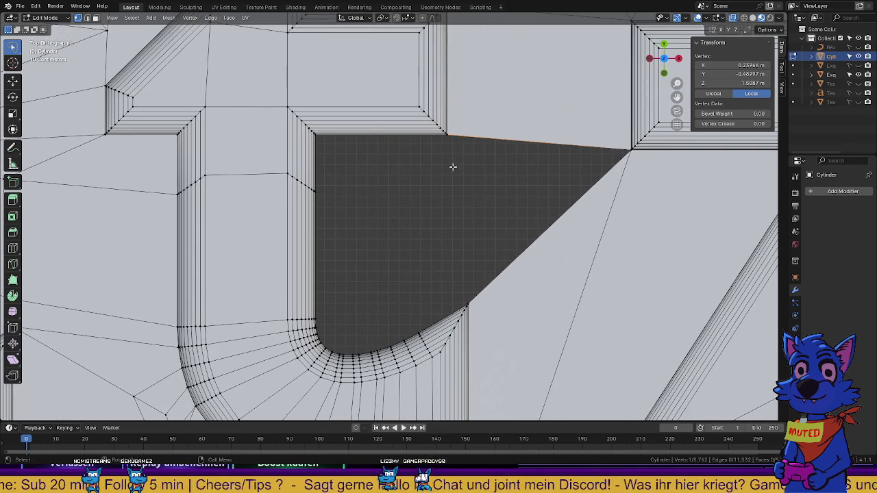
pyautogui.press('g')
pyautogui.click(426, 219)
pyautogui.click(623, 155)
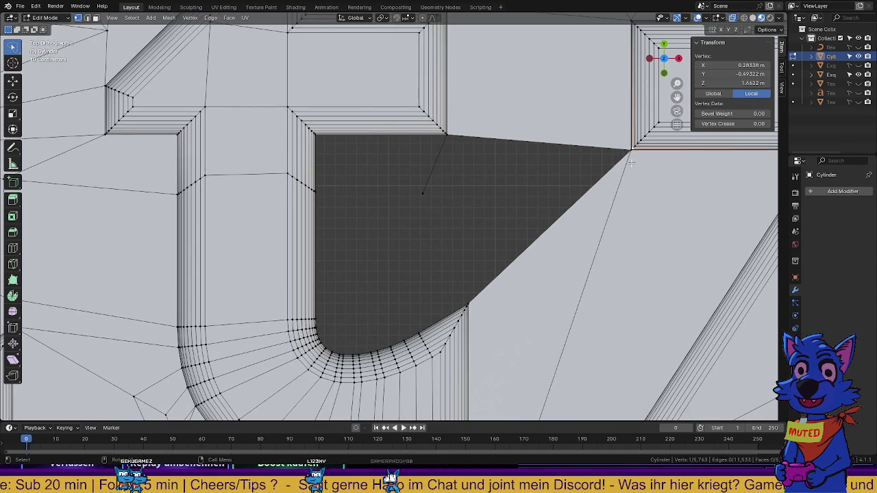
pyautogui.moveTo(611, 163); pyautogui.dragTo(513, 184, button='middle')
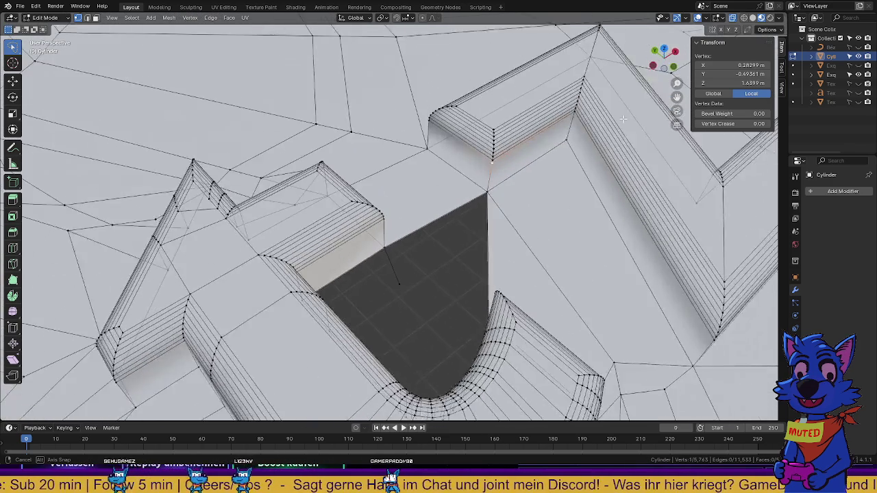
# View the mesh straight from above with Numpad 7
pyautogui.press('KP_7')
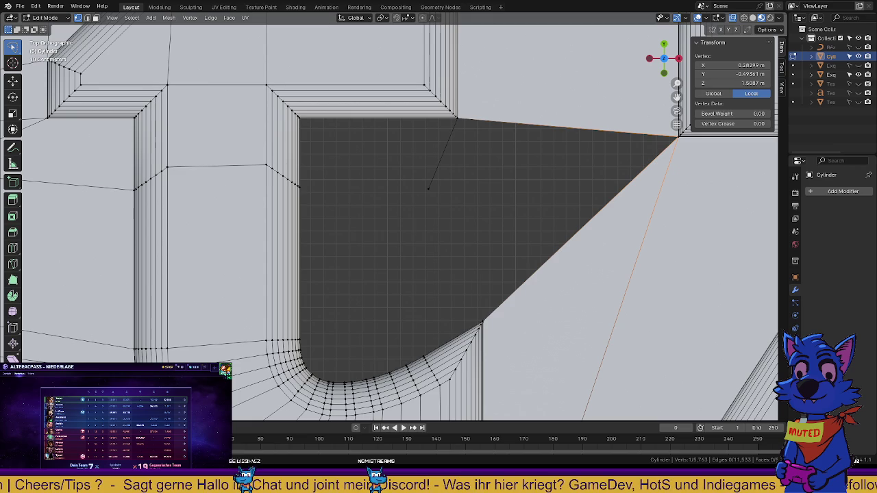
# Extrude the hole's corner vertex into a new edge, then select an edge toward the curve
pyautogui.scroll(1, 383, 260)
pyautogui.scroll(2, 514, 227)
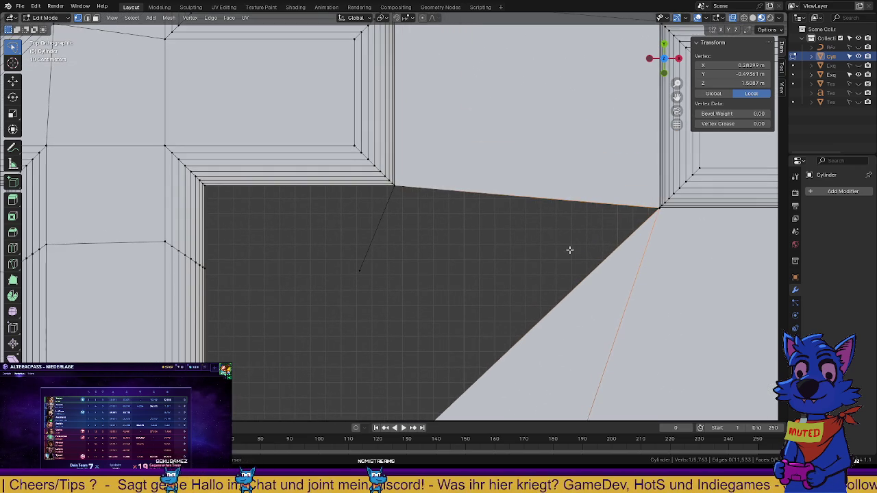
pyautogui.click(659, 206)
pyautogui.moveTo(645, 210)
pyautogui.mouseDown(button='middle')
pyautogui.moveTo(553, 180)
pyautogui.moveTo(565, 130)
pyautogui.moveTo(521, 206)
pyautogui.mouseUp(button='middle')
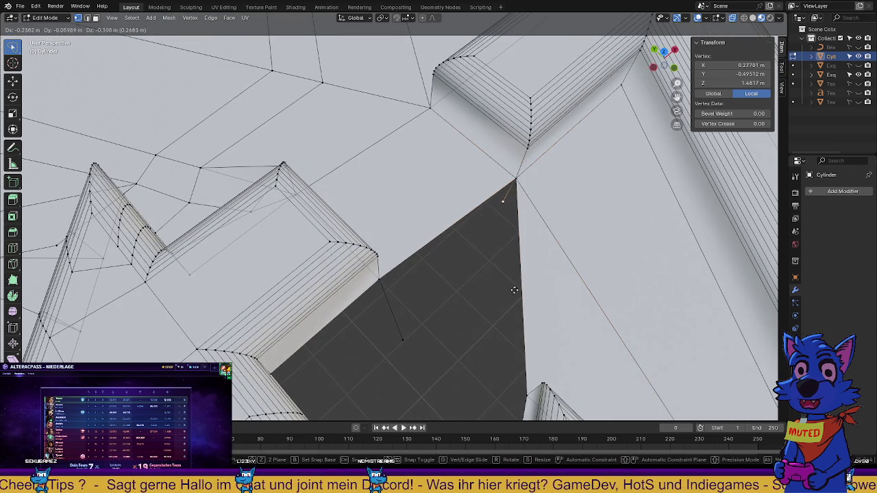
pyautogui.press('e')
pyautogui.click(476, 405)
pyautogui.moveTo(476, 405)
pyautogui.mouseDown(button='middle')
pyautogui.moveTo(527, 308)
pyautogui.moveTo(439, 297)
pyautogui.moveTo(456, 179)
pyautogui.mouseUp(button='middle')
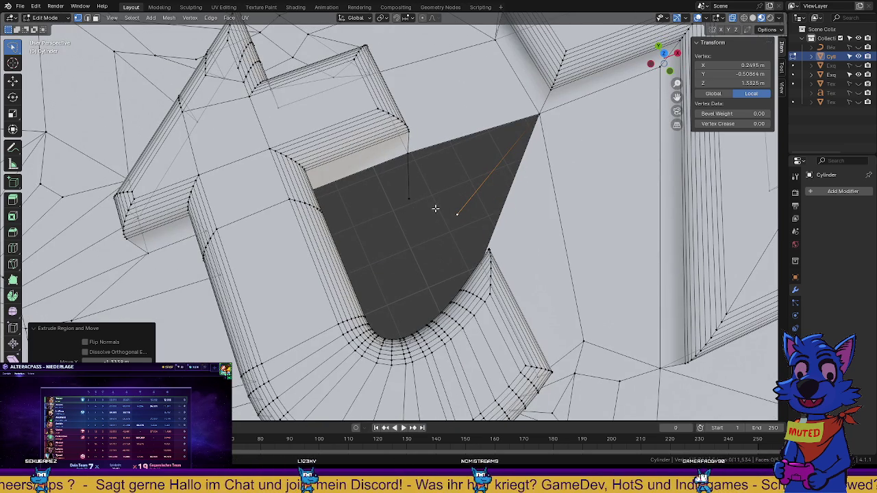
pyautogui.moveTo(435, 208); pyautogui.dragTo(415, 229, button='middle')
pyautogui.scroll(3, 421, 247)
pyautogui.moveTo(427, 262)
pyautogui.mouseDown(button='middle')
pyautogui.moveTo(433, 189)
pyautogui.moveTo(442, 220)
pyautogui.moveTo(420, 211)
pyautogui.moveTo(395, 235)
pyautogui.moveTo(442, 239)
pyautogui.moveTo(427, 223)
pyautogui.moveTo(381, 225)
pyautogui.moveTo(358, 251)
pyautogui.moveTo(388, 268)
pyautogui.mouseUp(button='middle')
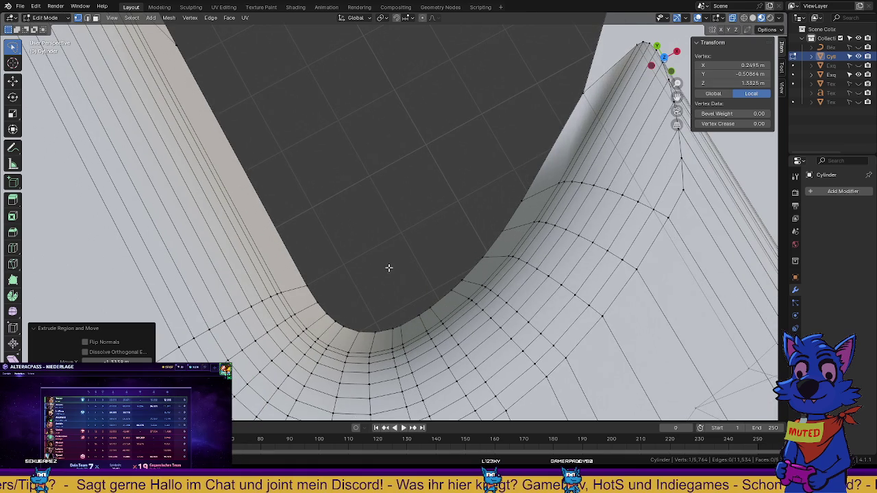
pyautogui.keyDown('shift'); pyautogui.click(318, 301); pyautogui.keyUp('shift')
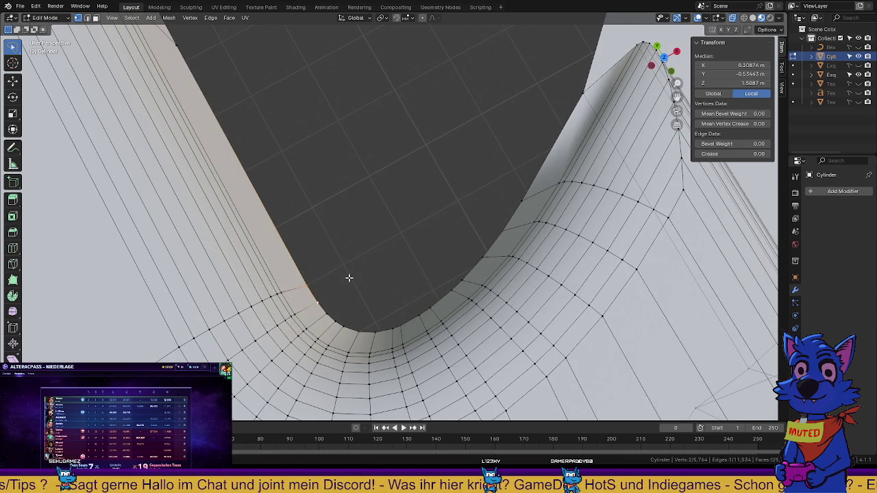
# Extrude the selected edge into a first strip face inside the hole
pyautogui.press('KP_7')
pyautogui.press('e')
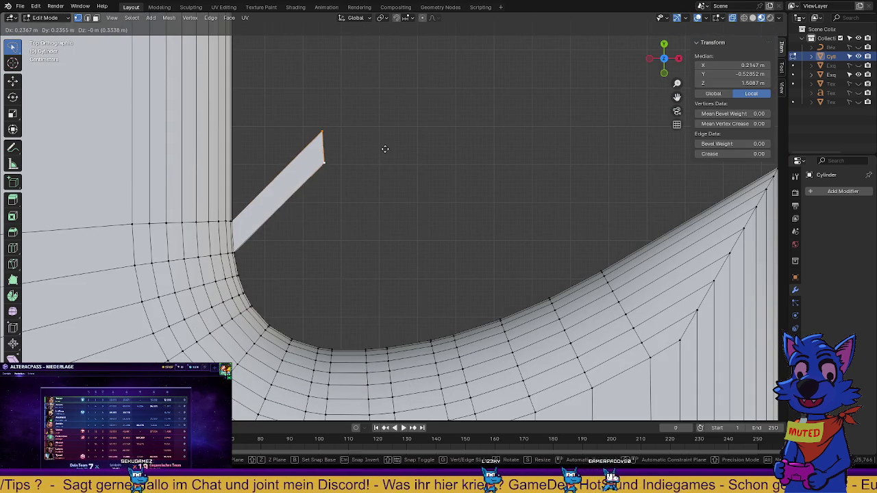
pyautogui.click(383, 148)
pyautogui.moveTo(249, 276)
pyautogui.mouseDown(button='middle')
pyautogui.moveTo(323, 240)
pyautogui.moveTo(303, 247)
pyautogui.mouseUp(button='middle')
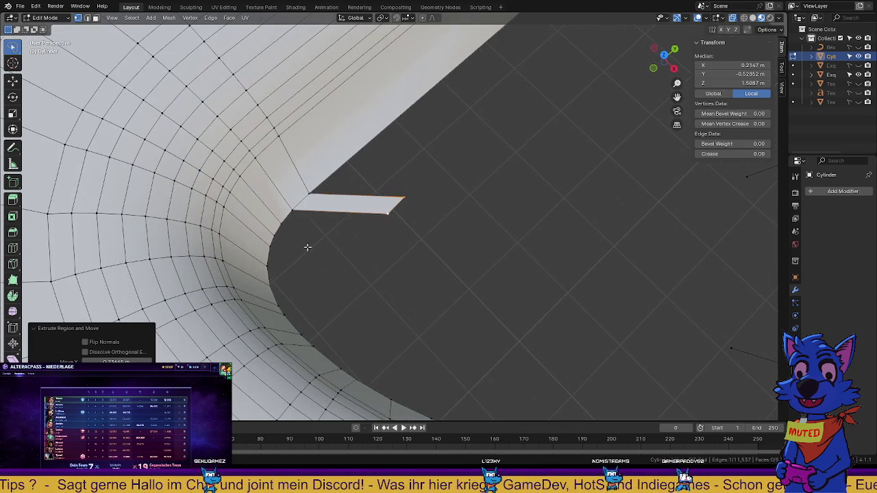
pyautogui.moveTo(372, 208)
pyautogui.mouseDown(button='middle')
pyautogui.moveTo(407, 190)
pyautogui.moveTo(378, 252)
pyautogui.mouseUp(button='middle')
pyautogui.scroll(1, 376, 254)
pyautogui.scroll(1, 351, 260)
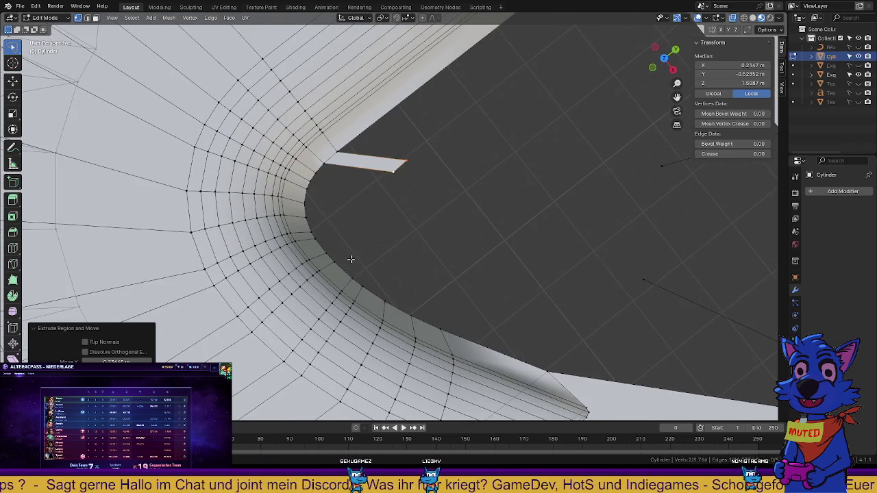
pyautogui.scroll(1, 335, 210)
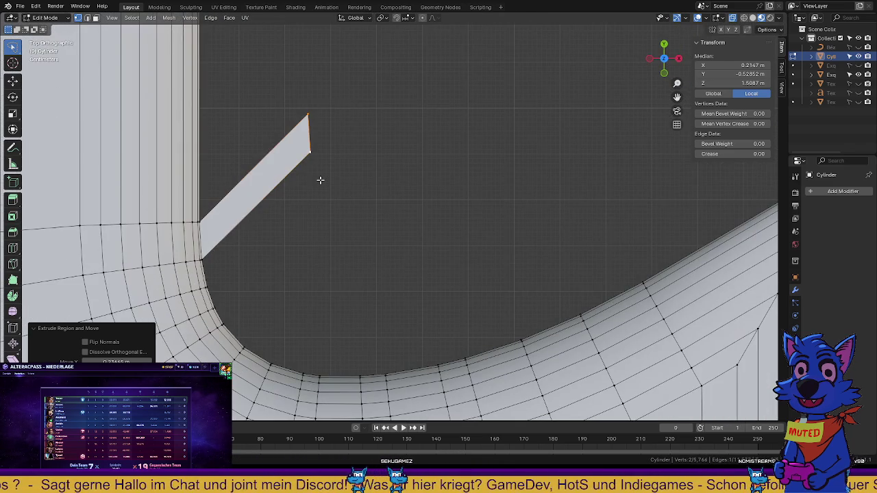
pyautogui.moveTo(320, 180); pyautogui.dragTo(319, 181, button='middle')
pyautogui.moveTo(256, 276)
pyautogui.mouseDown(button='middle')
pyautogui.moveTo(286, 252)
pyautogui.moveTo(292, 281)
pyautogui.mouseUp(button='middle')
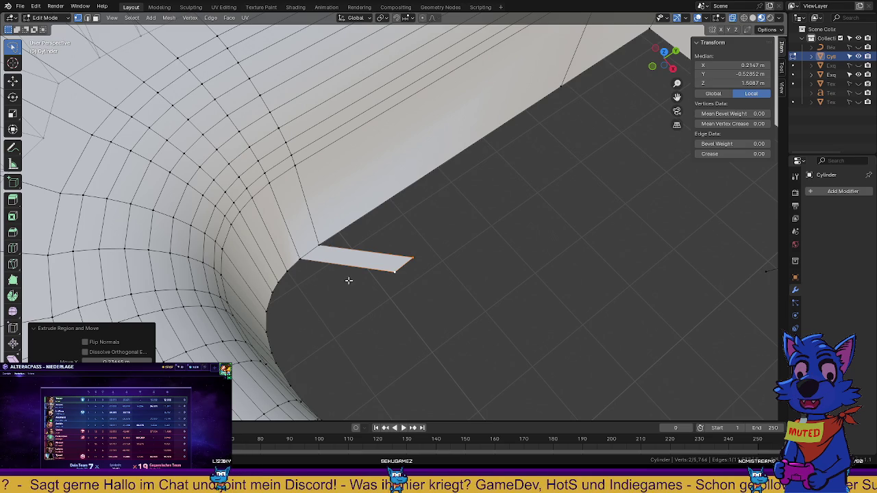
# Extrude a second strip from an edge on the hole's curved corner
pyautogui.click(295, 272)
pyautogui.press('KP_7')
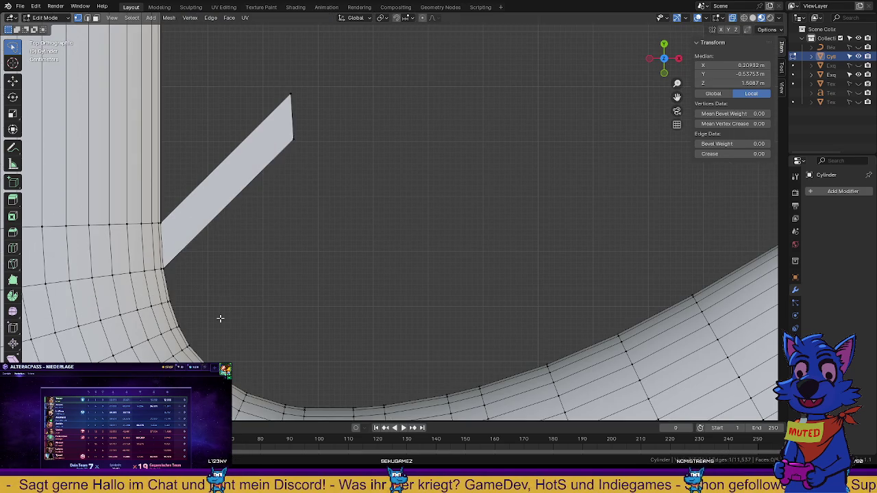
pyautogui.press('e')
pyautogui.click(372, 202)
pyautogui.moveTo(372, 201)
pyautogui.mouseDown(button='middle')
pyautogui.moveTo(297, 198)
pyautogui.moveTo(341, 241)
pyautogui.mouseUp(button='middle')
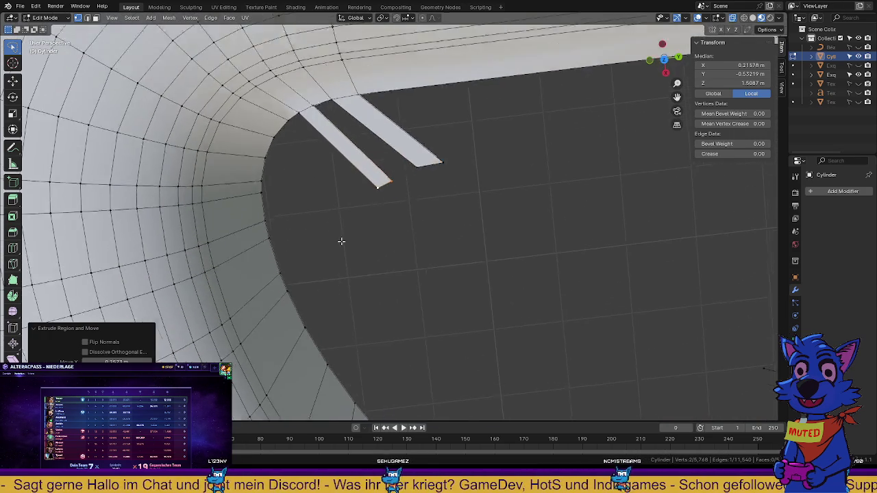
# Vertex-slide the strip-end, peak and upper border vertices into tidier positions
pyautogui.click(364, 172)
pyautogui.press('KP_7')
pyautogui.hotkey('shift', 'v')
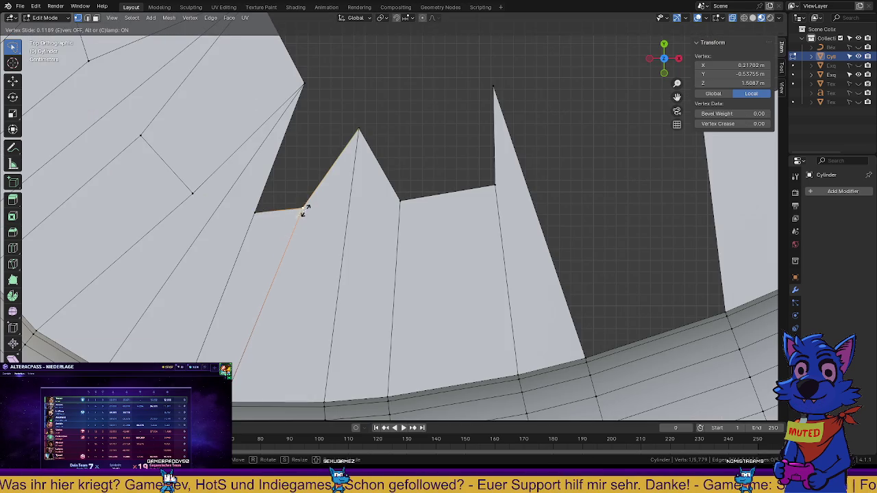
pyautogui.click(321, 208)
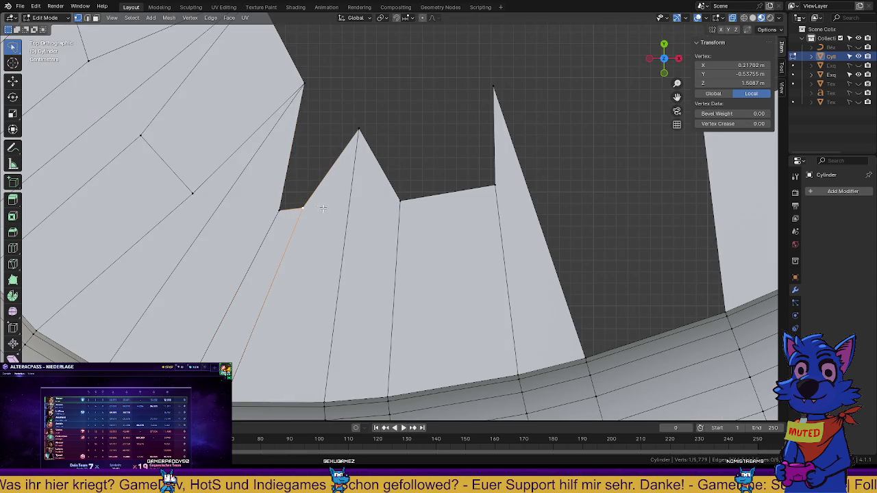
pyautogui.hotkey('shift', 'v')
pyautogui.click(358, 133)
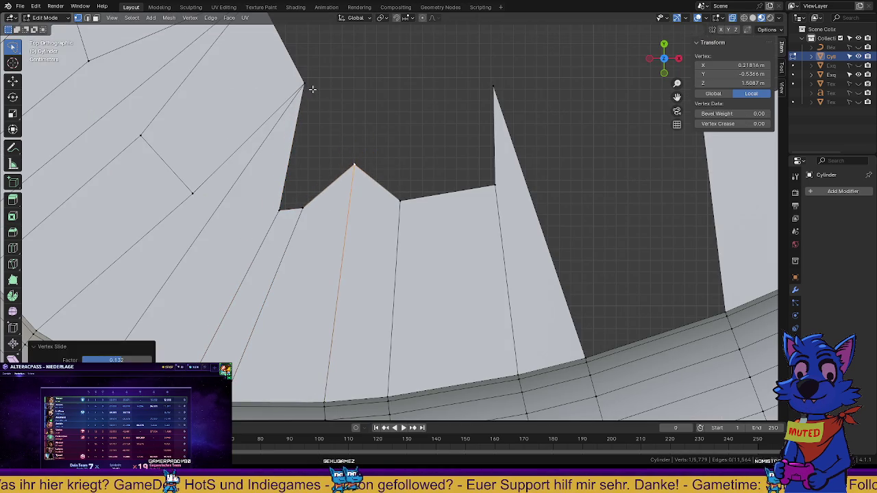
pyautogui.click(306, 85)
pyautogui.keyDown('shift'); pyautogui.moveTo(317, 105); pyautogui.dragTo(326, 190, button='middle'); pyautogui.keyUp('shift')
pyautogui.hotkey('shift', 'v')
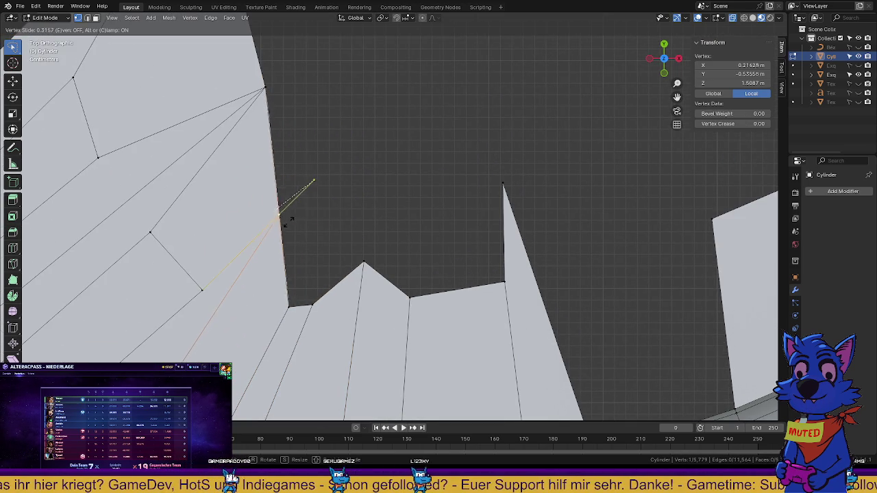
pyautogui.click(281, 228)
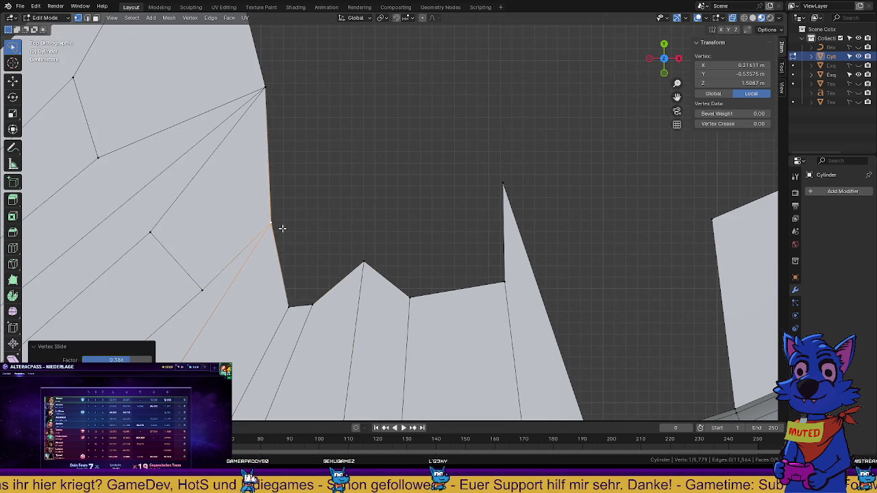
# Fill a face left of the peak and a quad face across the next gap
pyautogui.keyDown('shift'); pyautogui.click(363, 262); pyautogui.keyUp('shift')
pyautogui.keyDown('ctrl'); pyautogui.click(293, 307); pyautogui.keyUp('ctrl')
pyautogui.press('f')
pyautogui.click(363, 262)
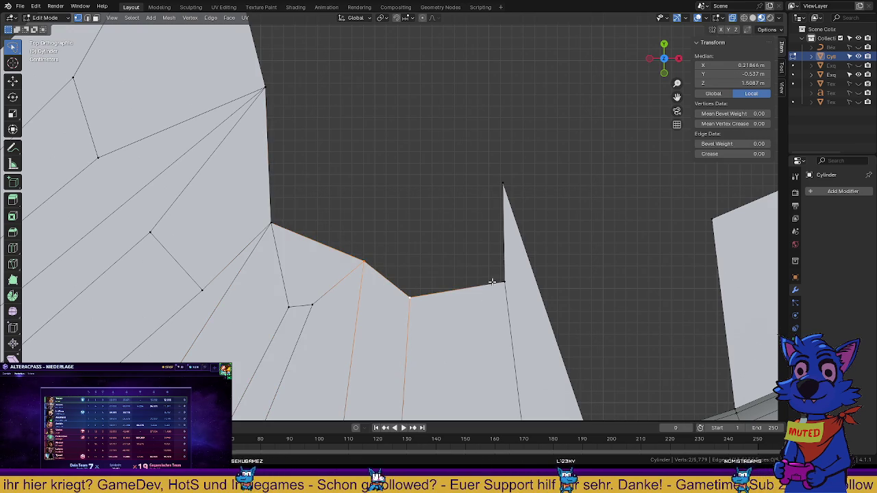
pyautogui.keyDown('ctrl'); pyautogui.click(505, 282); pyautogui.keyUp('ctrl')
pyautogui.keyDown('shift'); pyautogui.click(502, 184); pyautogui.keyUp('shift')
pyautogui.press('f')
# Slide the quad's top vertex down its edge and pan the view left
pyautogui.click(502, 185)
pyautogui.hotkey('shift', 'v')
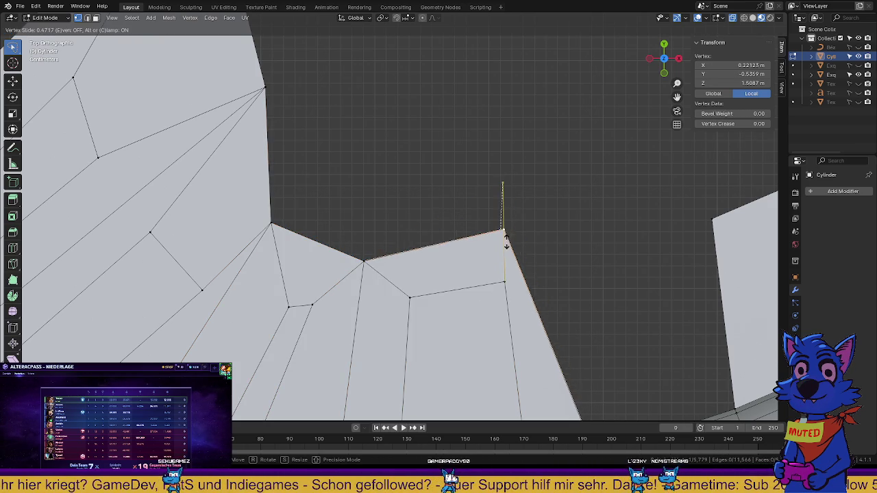
pyautogui.click(505, 239)
pyautogui.scroll(-3, 542, 250)
pyautogui.keyDown('shift'); pyautogui.moveTo(542, 250); pyautogui.dragTo(493, 248, button='middle'); pyautogui.keyUp('shift')
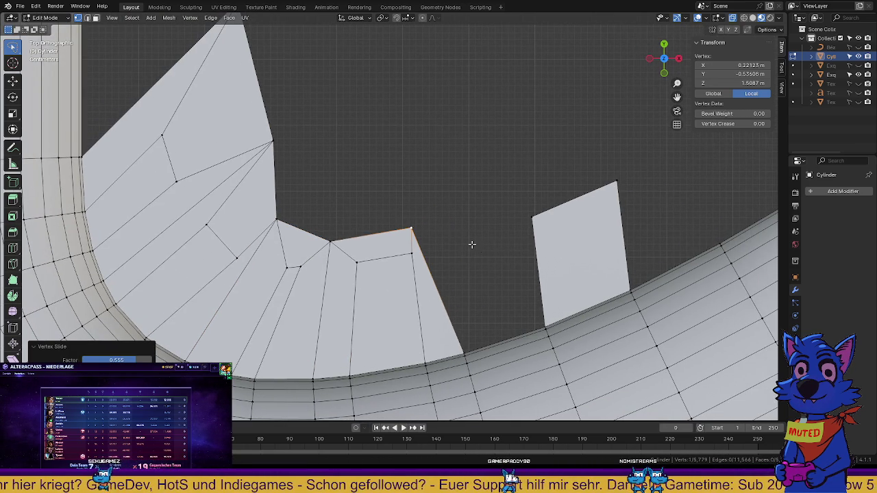
pyautogui.click(421, 226)
pyautogui.scroll(-3, 528, 235)
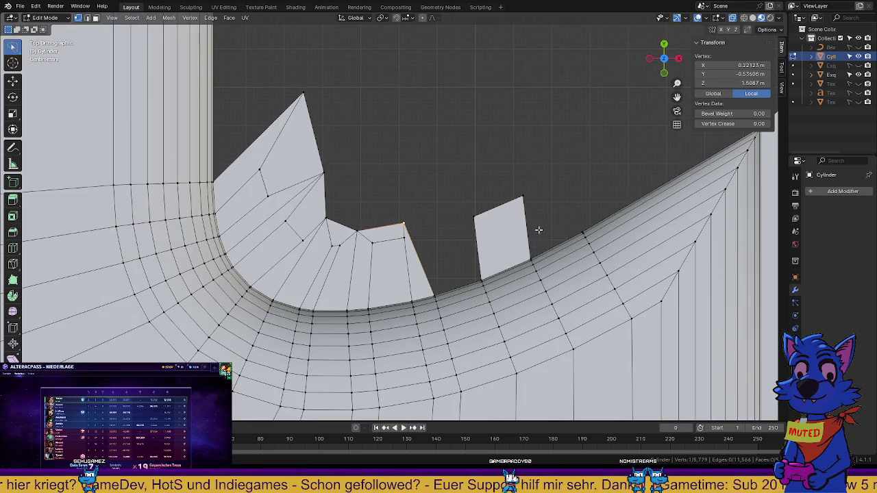
pyautogui.scroll(2, 536, 230)
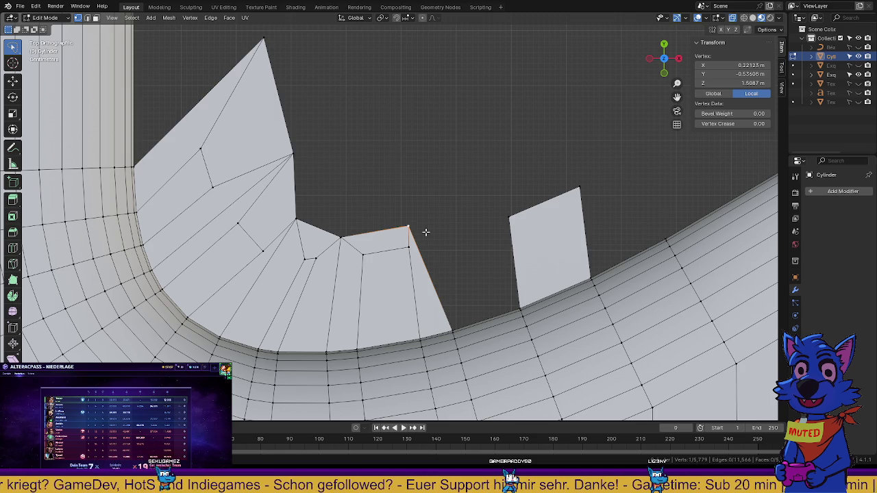
# Move the peak vertex up-right and fill the gap between the two protrusions
pyautogui.press('g')
pyautogui.click(452, 194)
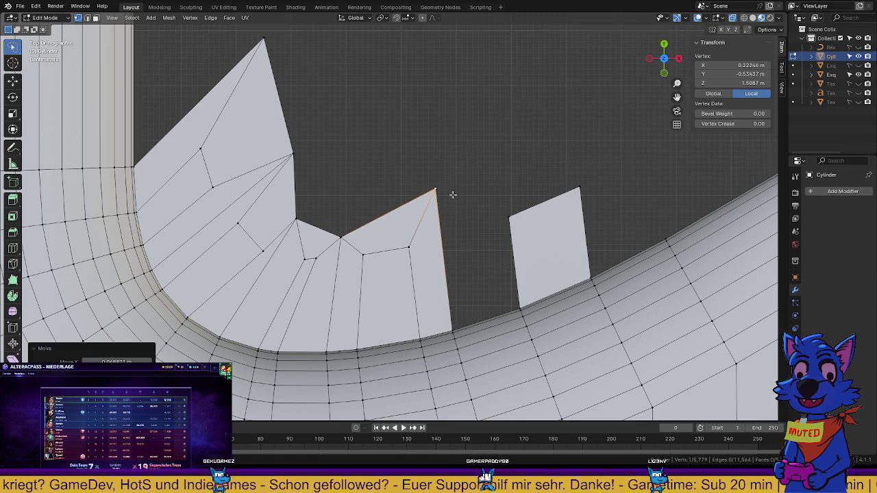
pyautogui.keyDown('shift'); pyautogui.click(509, 216); pyautogui.keyUp('shift')
pyautogui.moveTo(505, 285); pyautogui.dragTo(452, 231, button='middle')
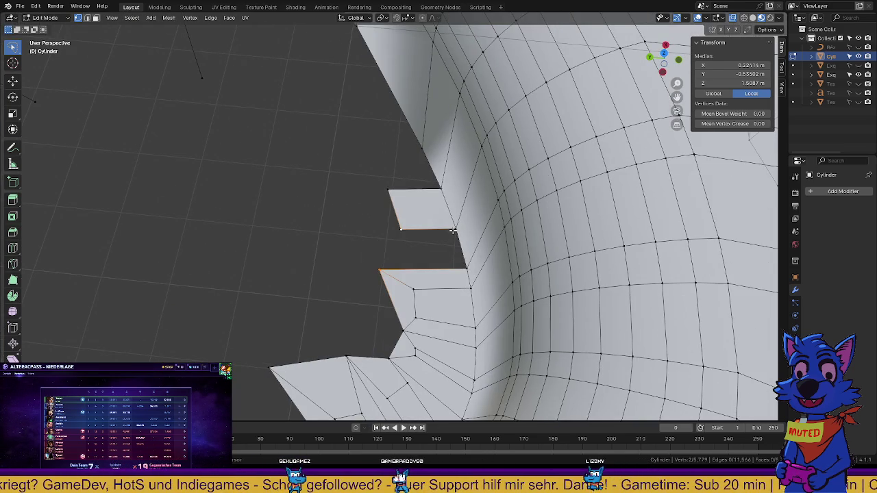
pyautogui.keyDown('shift'); pyautogui.click(466, 265); pyautogui.keyUp('shift')
pyautogui.press('f')
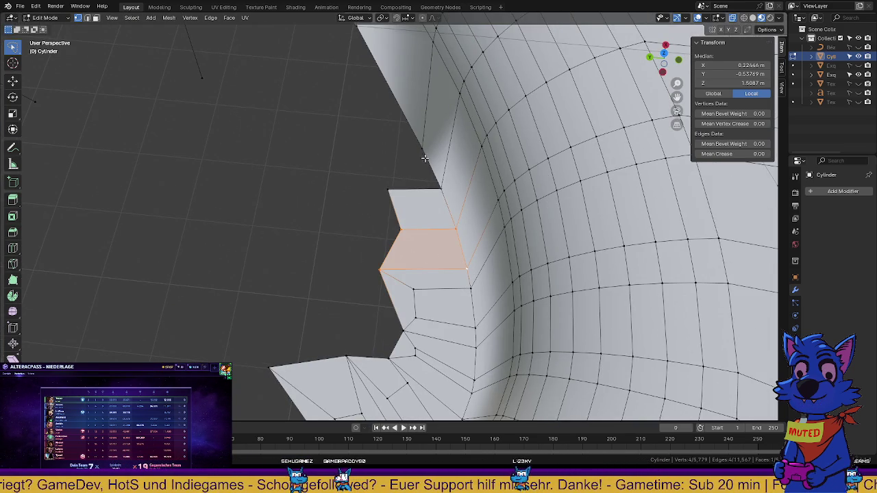
# Extrude the top vertex into a new edge and fill a quad face across the gap
pyautogui.click(421, 148)
pyautogui.press('KP_7')
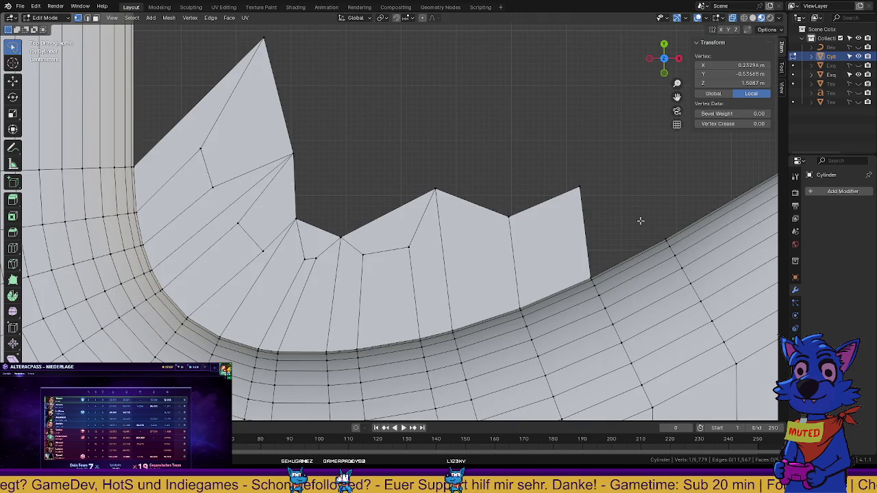
pyautogui.press('e')
pyautogui.click(577, 80)
pyautogui.moveTo(582, 189); pyautogui.dragTo(479, 171, button='middle')
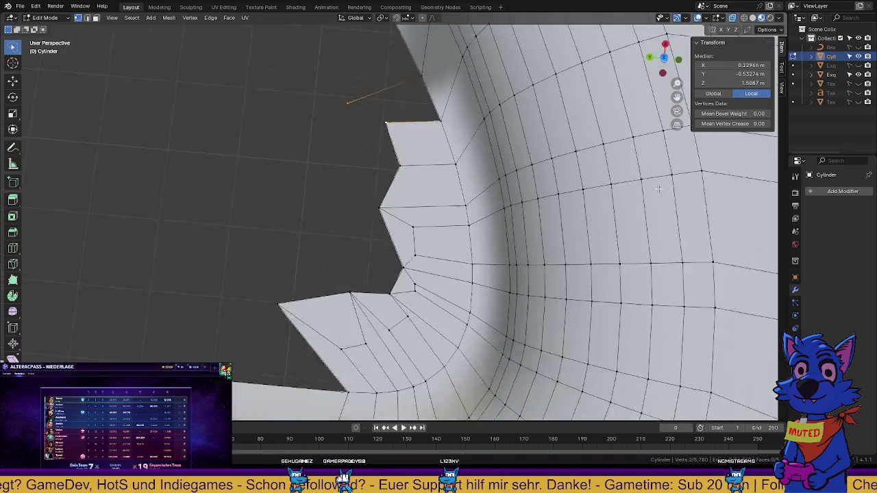
pyautogui.keyDown('shift'); pyautogui.click(402, 123); pyautogui.keyUp('shift')
pyautogui.press('f')
pyautogui.hotkey('ctrl', 'z')
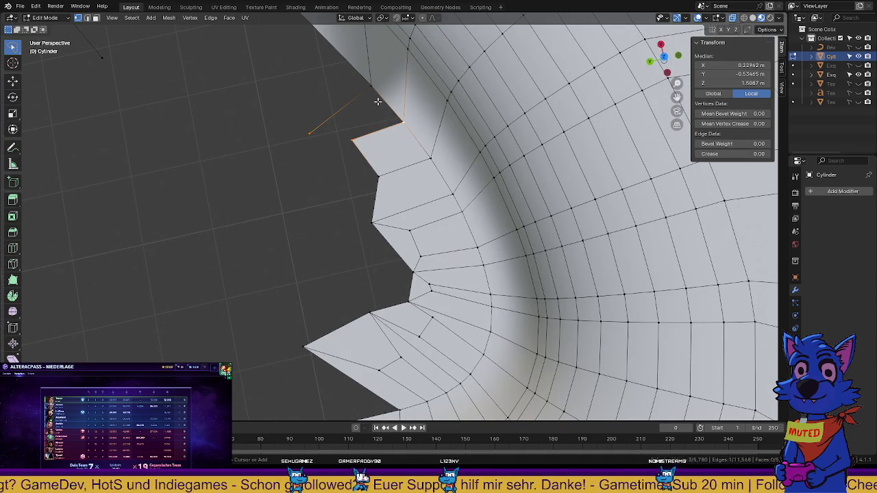
pyautogui.keyDown('shift'); pyautogui.click(371, 87); pyautogui.keyUp('shift')
pyautogui.press('f')
# Fill the open boundary down the side with a face and view the rim from above
pyautogui.keyDown('alt'); pyautogui.click(364, 215); pyautogui.keyUp('alt')
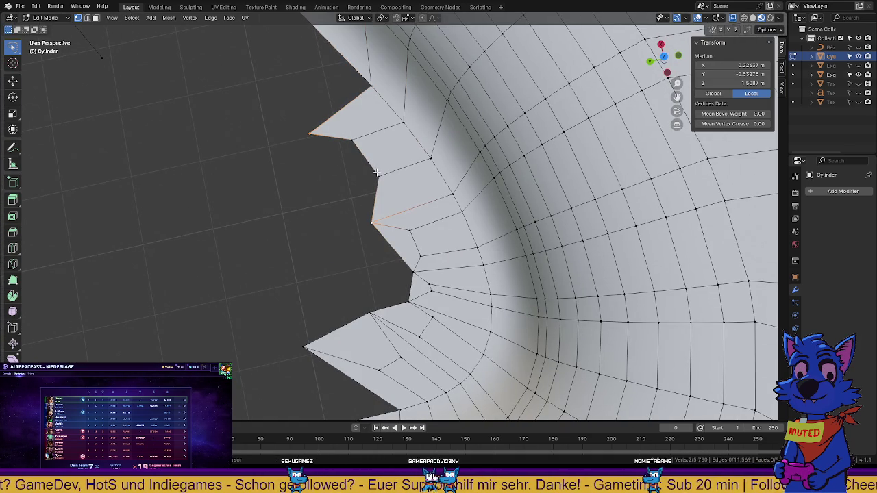
pyautogui.keyDown('alt'); pyautogui.keyDown('shift'); pyautogui.click(359, 155); pyautogui.keyUp('shift'); pyautogui.keyUp('alt')
pyautogui.press('f')
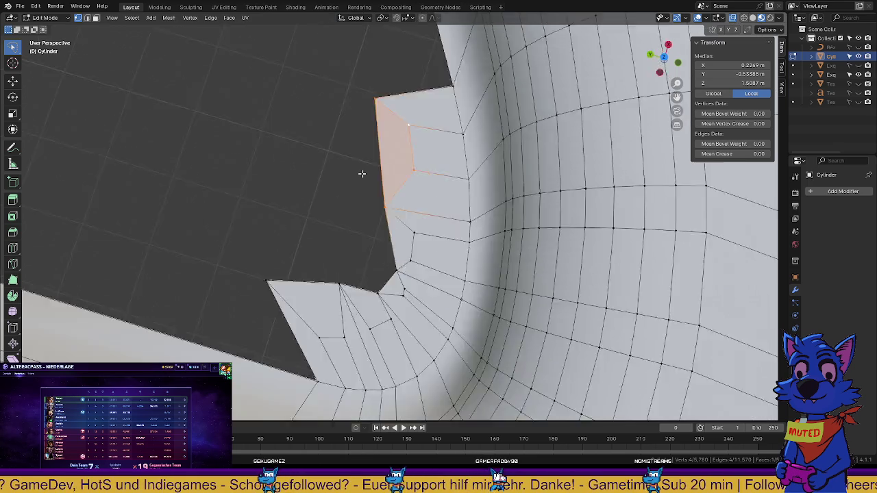
pyautogui.moveTo(362, 172); pyautogui.dragTo(285, 211, button='middle')
pyautogui.scroll(2, 285, 211)
pyautogui.press('KP_7')
# Move the notch's peak vertex and the inner left-slope vertices down and left toward an arc
pyautogui.scroll(3, 295, 192)
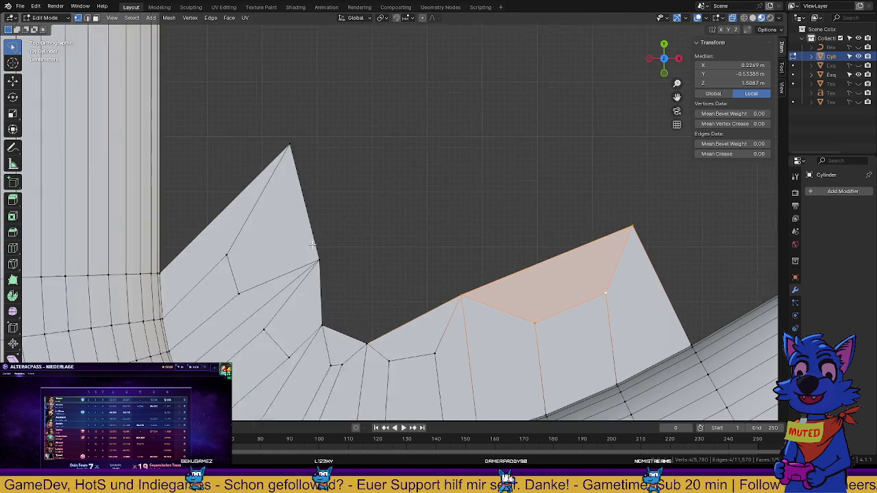
pyautogui.click(304, 177)
pyautogui.press('g')
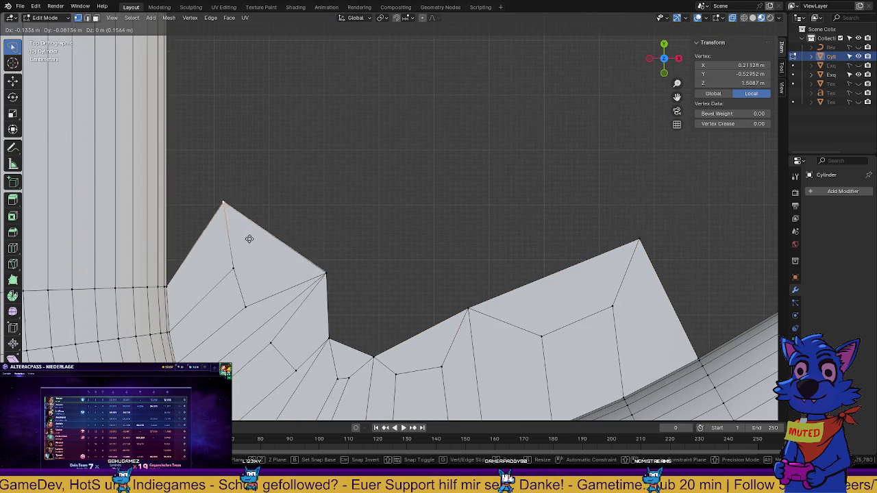
pyautogui.click(219, 254)
pyautogui.click(325, 274)
pyautogui.press('g')
pyautogui.click(239, 281)
pyautogui.click(233, 269)
pyautogui.press('g')
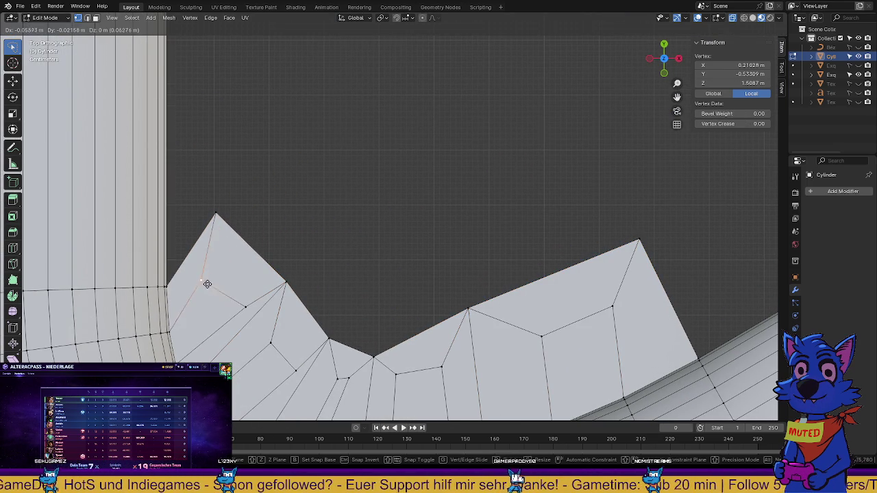
pyautogui.click(206, 284)
pyautogui.click(244, 307)
pyautogui.press('g')
pyautogui.click(215, 313)
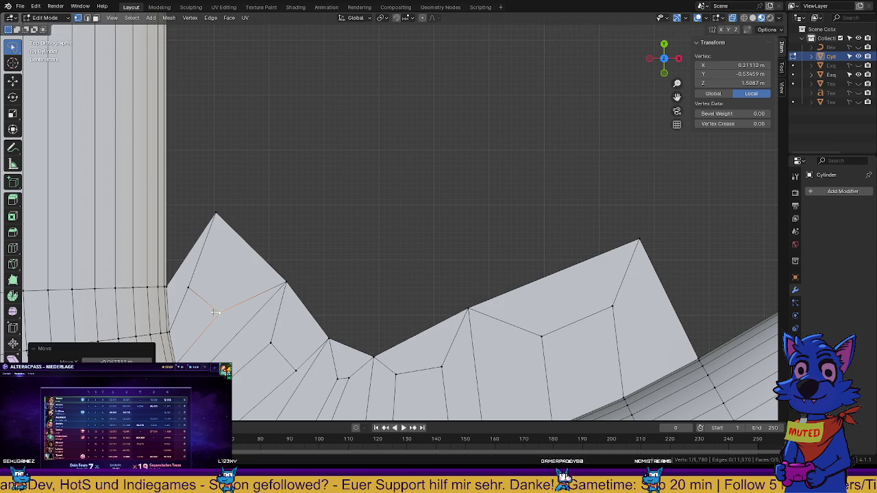
# Flatten the notch by moving the rim vertex and the vertices below it onto the curve
pyautogui.click(291, 283)
pyautogui.press('g')
pyautogui.click(260, 298)
pyautogui.click(329, 338)
pyautogui.press('g')
pyautogui.click(273, 341)
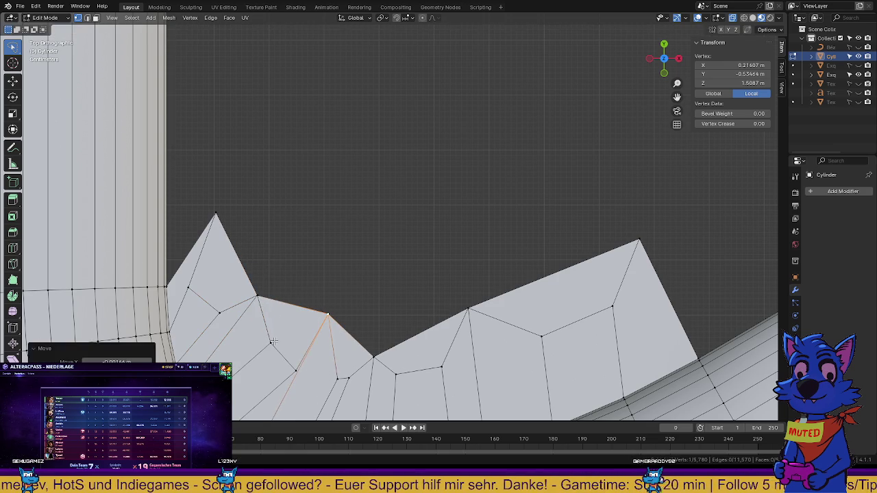
pyautogui.click(273, 340)
pyautogui.press('g')
pyautogui.click(250, 335)
pyautogui.click(276, 348)
pyautogui.press('g')
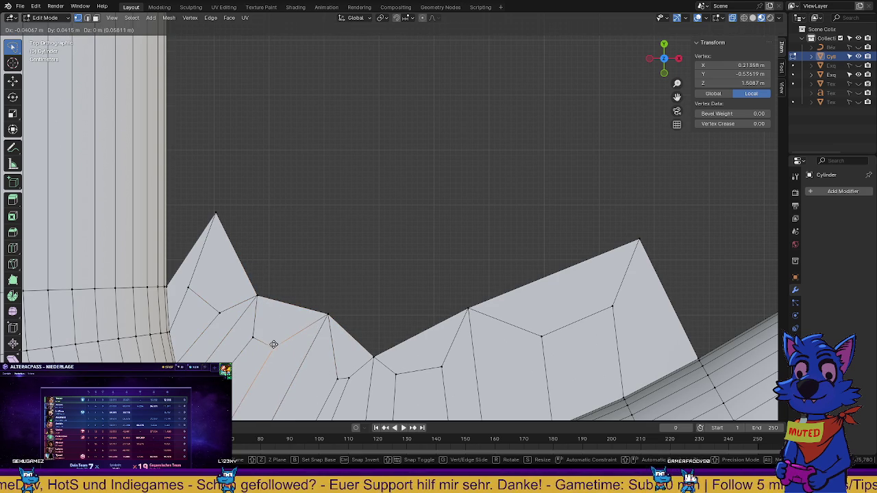
pyautogui.click(273, 344)
# Even out the low vertices and settle the top-edge vertex along the rim's right side
pyautogui.click(373, 355)
pyautogui.press('g')
pyautogui.click(439, 367)
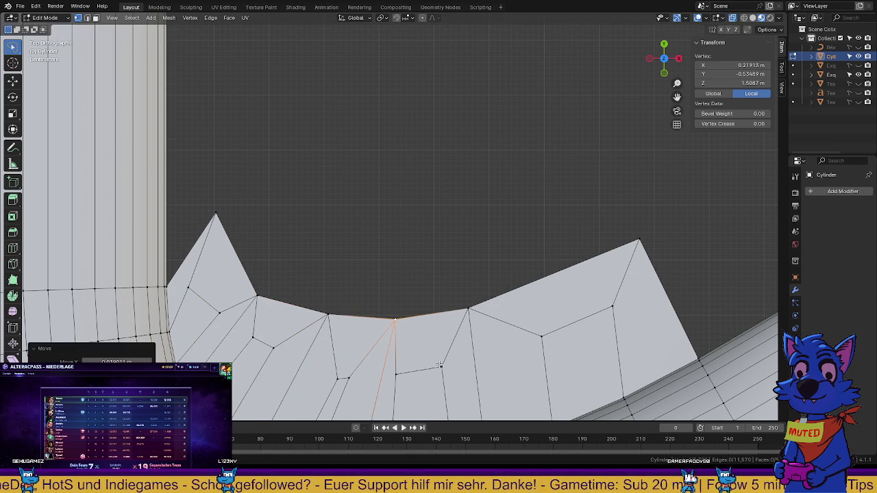
pyautogui.click(439, 367)
pyautogui.press('g')
pyautogui.click(456, 363)
pyautogui.click(395, 374)
pyautogui.press('g')
pyautogui.click(423, 372)
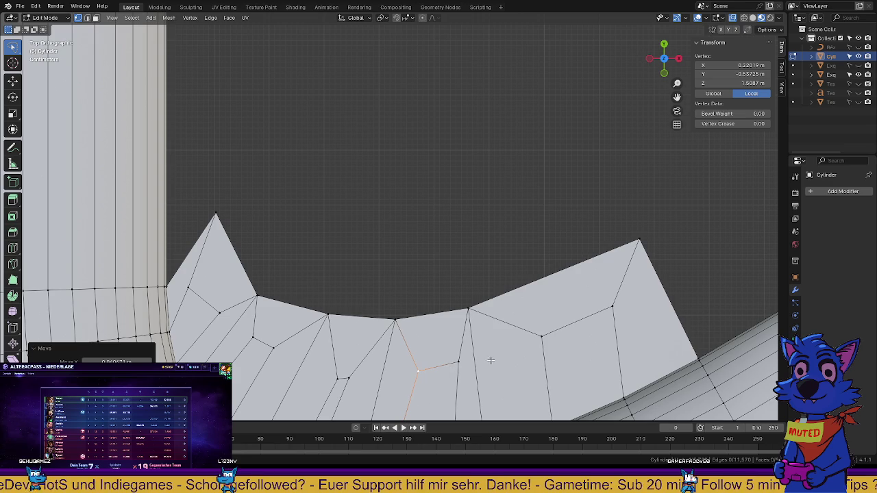
pyautogui.click(541, 336)
pyautogui.press('g')
pyautogui.click(555, 337)
pyautogui.click(468, 310)
pyautogui.press('g')
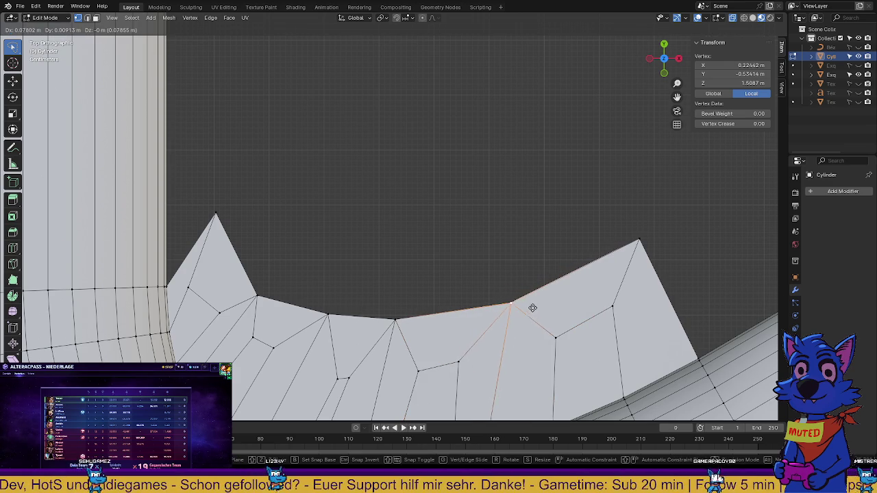
pyautogui.click(528, 308)
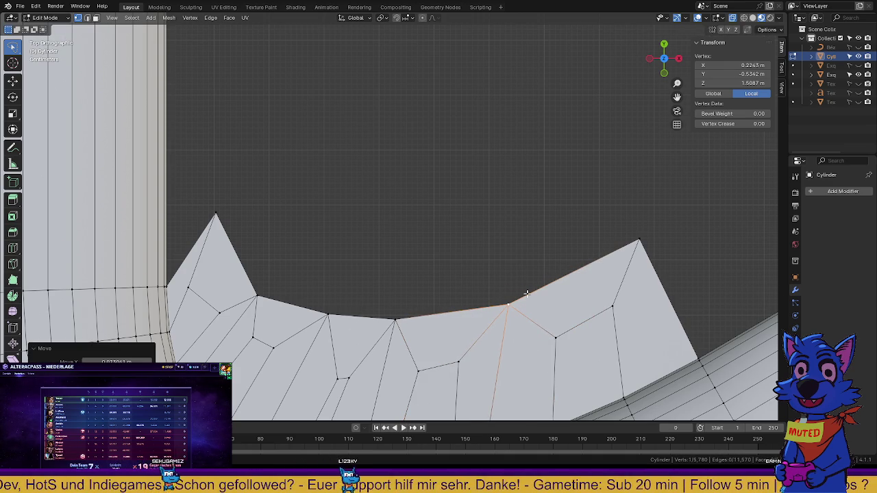
# Zoom and orbit to the dark hole, then fill a face between two edges across it
pyautogui.scroll(-5, 384, 192)
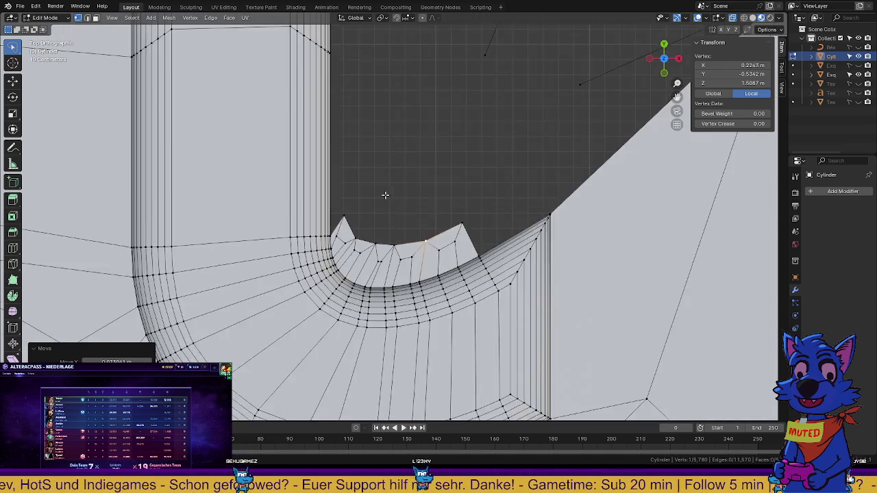
pyautogui.scroll(-1, 433, 162)
pyautogui.scroll(-2, 443, 165)
pyautogui.scroll(1, 493, 185)
pyautogui.scroll(1, 550, 204)
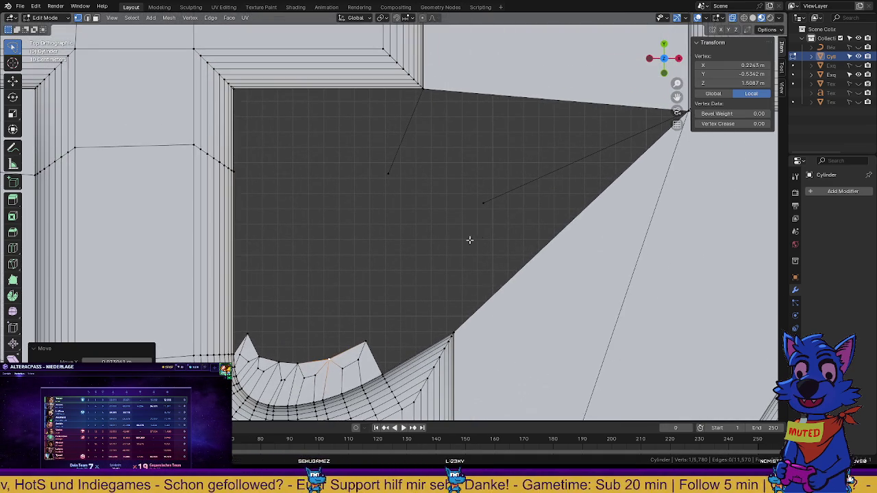
pyautogui.scroll(-2, 503, 213)
pyautogui.moveTo(446, 240); pyautogui.dragTo(438, 307, button='middle')
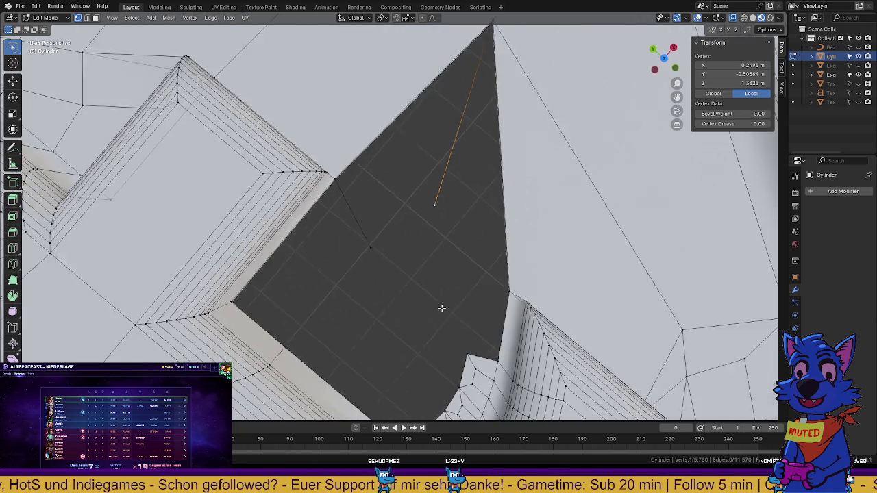
pyautogui.scroll(2, 492, 241)
pyautogui.scroll(1, 521, 236)
pyautogui.scroll(-3, 515, 179)
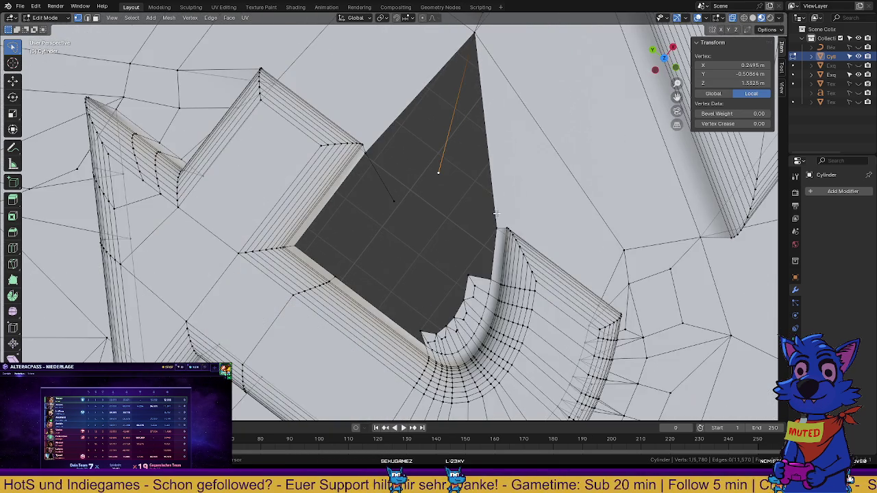
pyautogui.scroll(3, 457, 229)
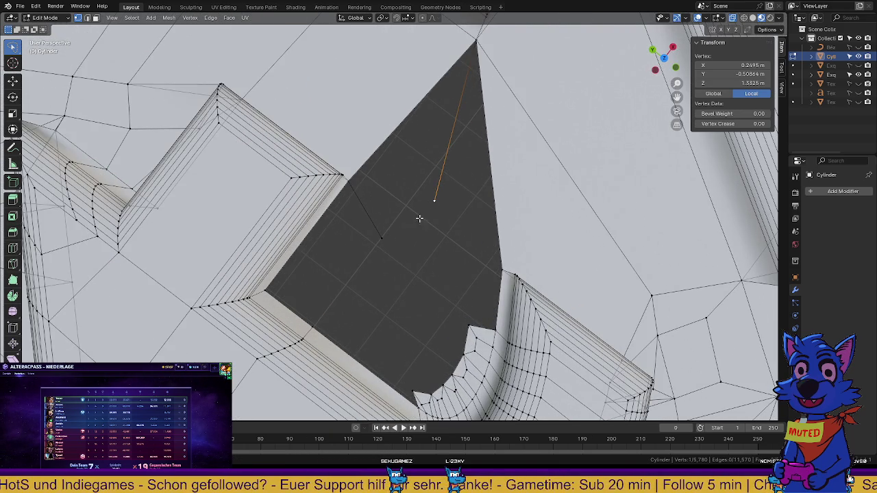
pyautogui.keyDown('shift'); pyautogui.click(365, 201); pyautogui.keyUp('shift')
pyautogui.press('f')
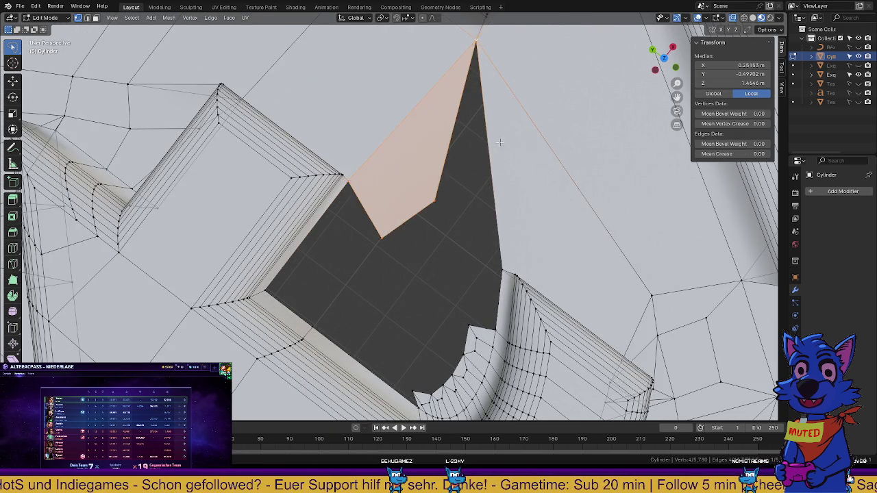
# Fill a second quad face on the hole's left side and orbit to check it
pyautogui.moveTo(474, 43); pyautogui.dragTo(409, 169, button='middle')
pyautogui.click(264, 212)
pyautogui.keyDown('shift'); pyautogui.click(384, 211); pyautogui.keyUp('shift')
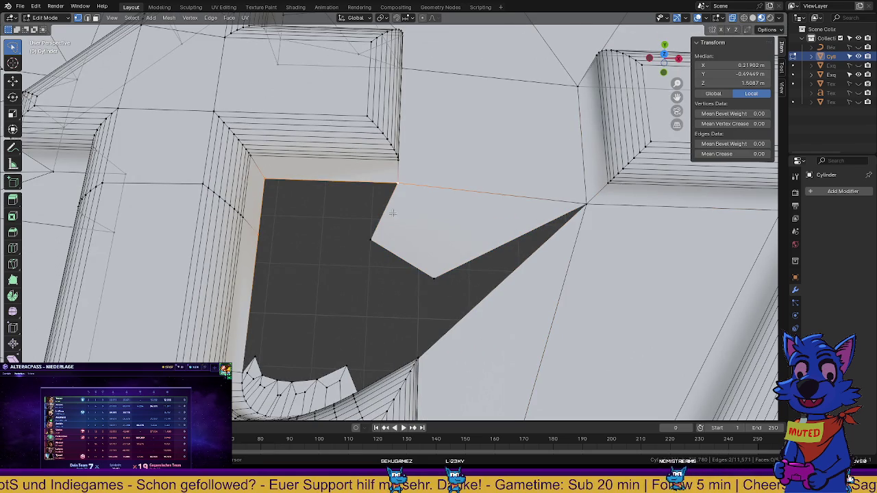
pyautogui.press('f')
pyautogui.moveTo(412, 261)
pyautogui.mouseDown(button='middle')
pyautogui.moveTo(437, 286)
pyautogui.moveTo(452, 263)
pyautogui.mouseUp(button='middle')
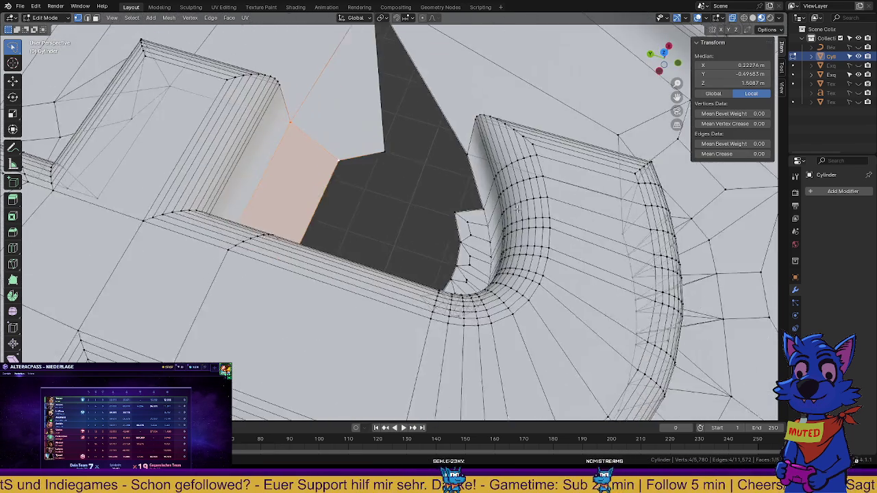
pyautogui.moveTo(429, 215)
pyautogui.mouseDown(button='middle')
pyautogui.moveTo(436, 221)
pyautogui.moveTo(411, 206)
pyautogui.moveTo(397, 272)
pyautogui.moveTo(360, 237)
pyautogui.moveTo(358, 261)
pyautogui.moveTo(347, 215)
pyautogui.moveTo(269, 227)
pyautogui.moveTo(337, 274)
pyautogui.moveTo(346, 260)
pyautogui.moveTo(400, 301)
pyautogui.moveTo(426, 272)
pyautogui.mouseUp(button='middle')
pyautogui.click(362, 249)
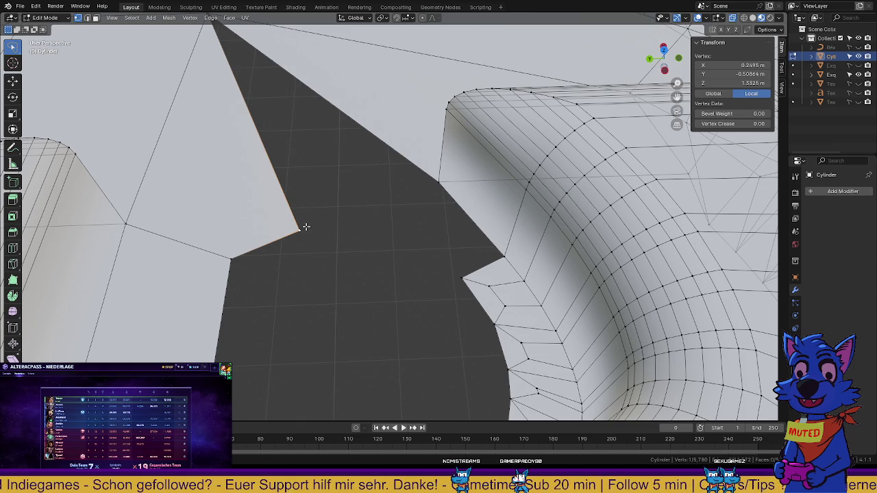
# Fill the hole between its border vertices, up to the top vertex
pyautogui.keyDown('shift'); pyautogui.moveTo(313, 225); pyautogui.dragTo(321, 244, button='middle'); pyautogui.keyUp('shift')
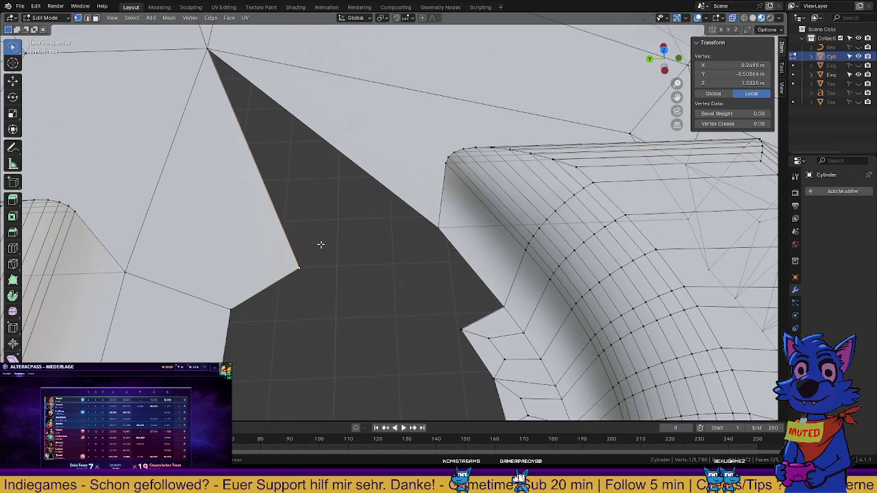
pyautogui.keyDown('shift'); pyautogui.click(504, 308); pyautogui.keyUp('shift')
pyautogui.keyDown('shift'); pyautogui.click(438, 226); pyautogui.keyUp('shift')
pyautogui.keyDown('shift'); pyautogui.click(209, 50); pyautogui.keyUp('shift')
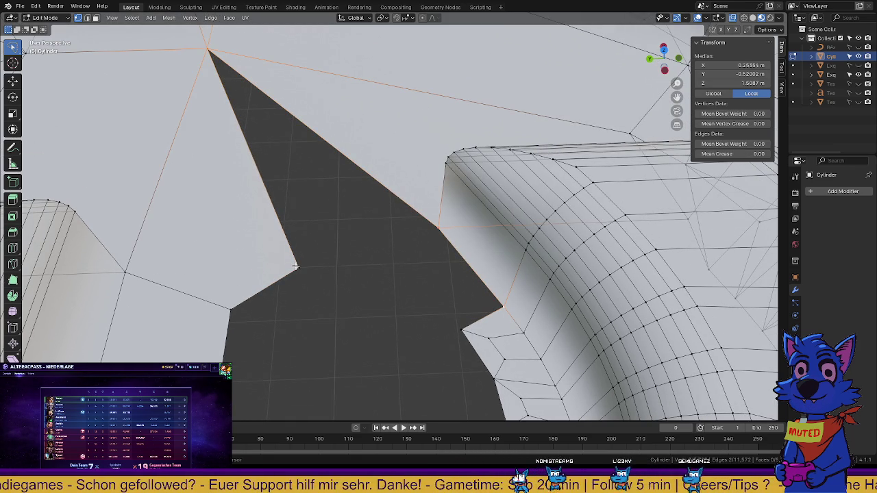
pyautogui.press('f')
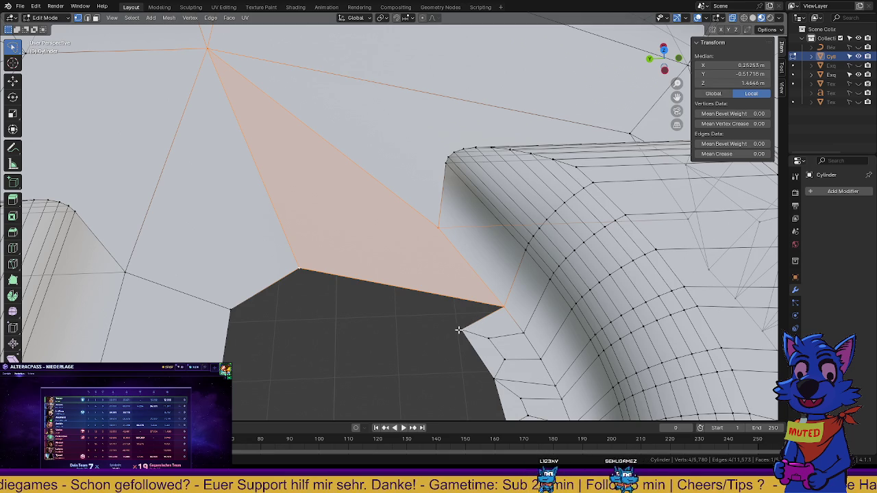
# Fill the remaining gap with a face across the corner vertices, then deselect everything
pyautogui.click(458, 330)
pyautogui.moveTo(385, 327)
pyautogui.mouseDown(button='middle')
pyautogui.moveTo(414, 128)
pyautogui.moveTo(397, 219)
pyautogui.moveTo(360, 233)
pyautogui.moveTo(283, 143)
pyautogui.mouseUp(button='middle')
pyautogui.keyDown('shift'); pyautogui.click(302, 106); pyautogui.keyUp('shift')
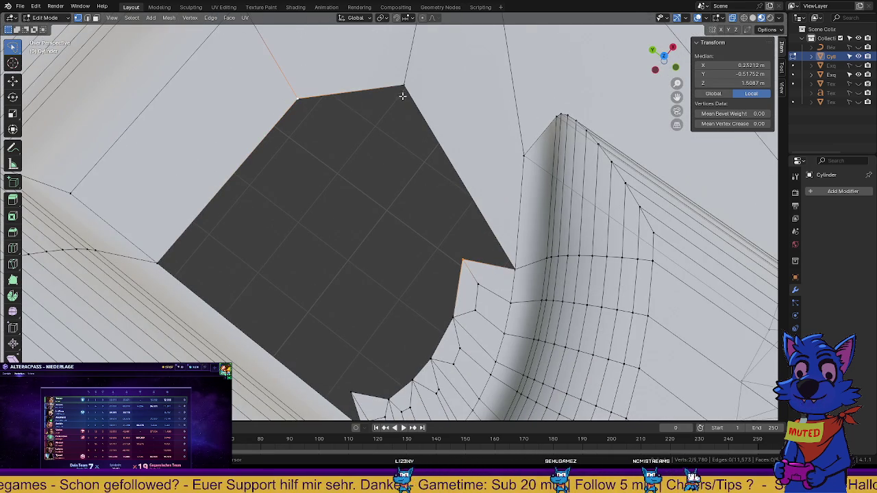
pyautogui.keyDown('shift'); pyautogui.click(404, 90); pyautogui.keyUp('shift')
pyautogui.keyDown('shift'); pyautogui.click(514, 268); pyautogui.keyUp('shift')
pyautogui.press('f')
pyautogui.moveTo(514, 268)
pyautogui.mouseDown(button='middle')
pyautogui.moveTo(409, 211)
pyautogui.moveTo(358, 208)
pyautogui.moveTo(313, 274)
pyautogui.moveTo(313, 190)
pyautogui.moveTo(320, 275)
pyautogui.moveTo(272, 327)
pyautogui.mouseUp(button='middle')
pyautogui.press('a')
pyautogui.hotkey('alt', 'a')
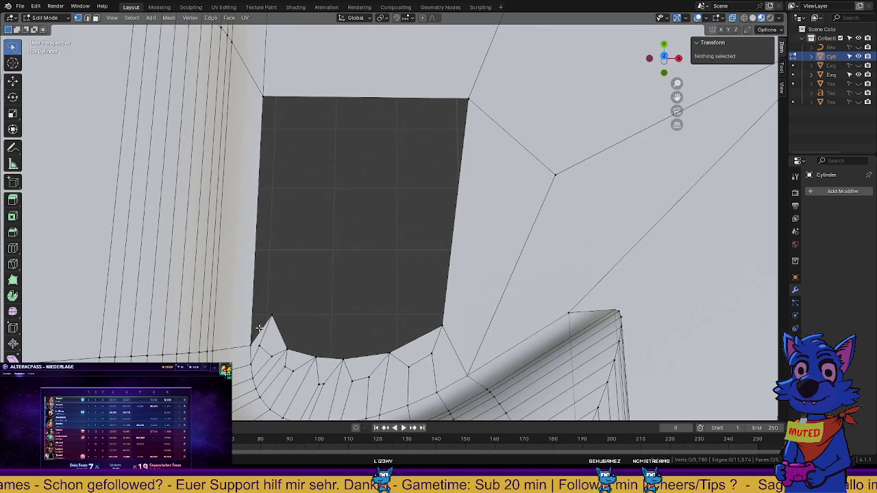
# Switch to edge select mode and delete the stray edge at the hole's corner
pyautogui.click(87, 18)
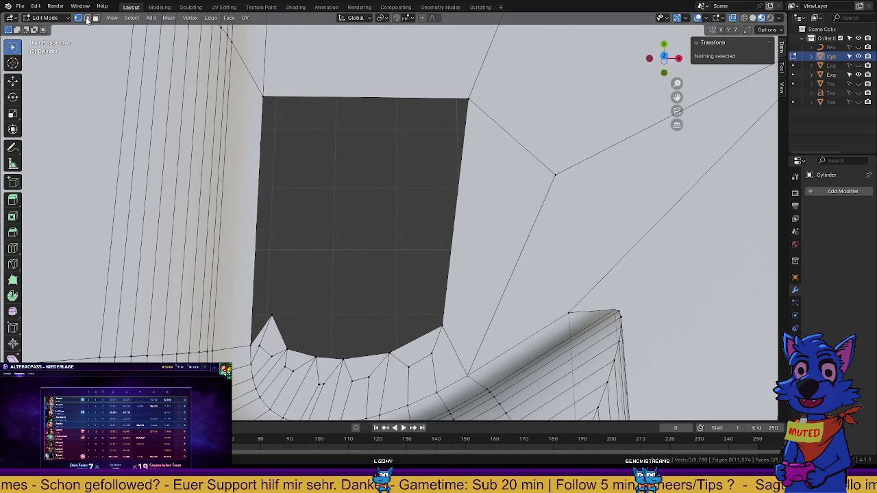
pyautogui.click(258, 331)
pyautogui.press('x')
pyautogui.click(244, 331)
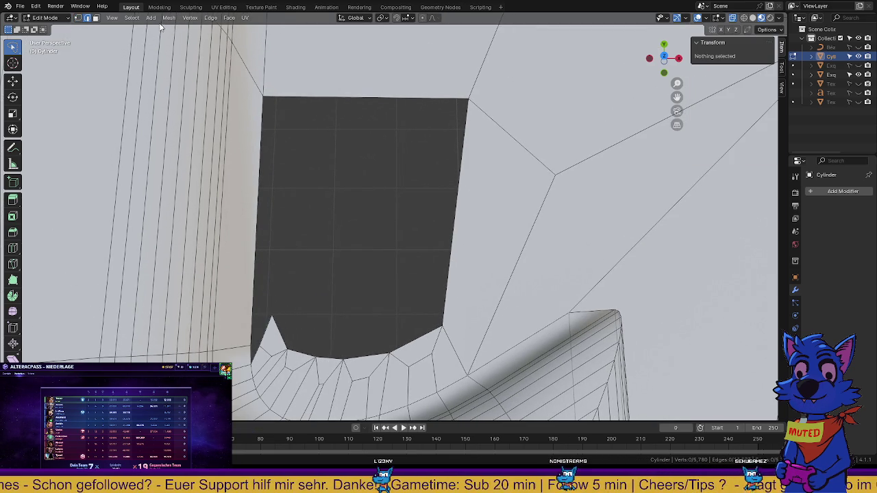
# Delete the spike vertex at the dark face's lower-left corner
pyautogui.click(250, 348)
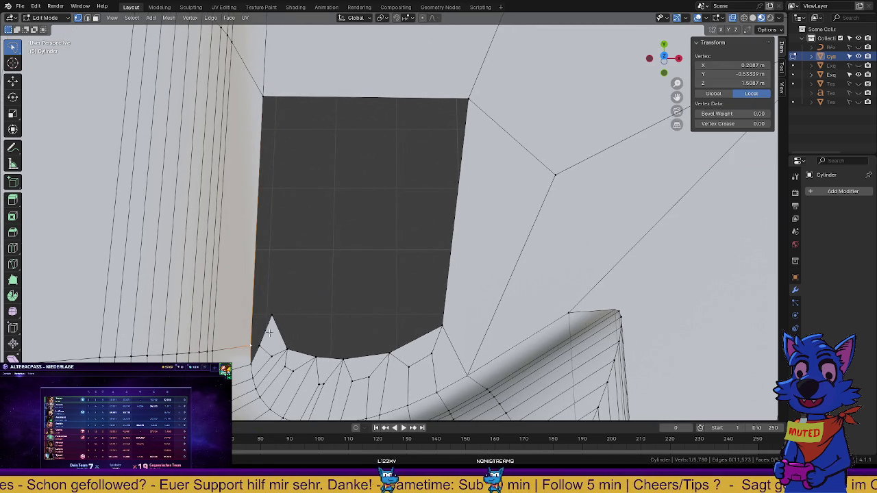
pyautogui.hotkey('alt', 'a')
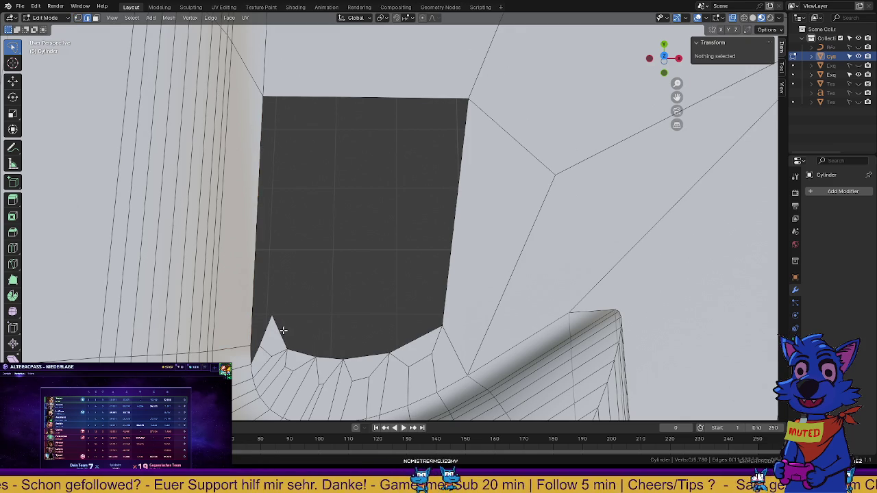
pyautogui.click(283, 331)
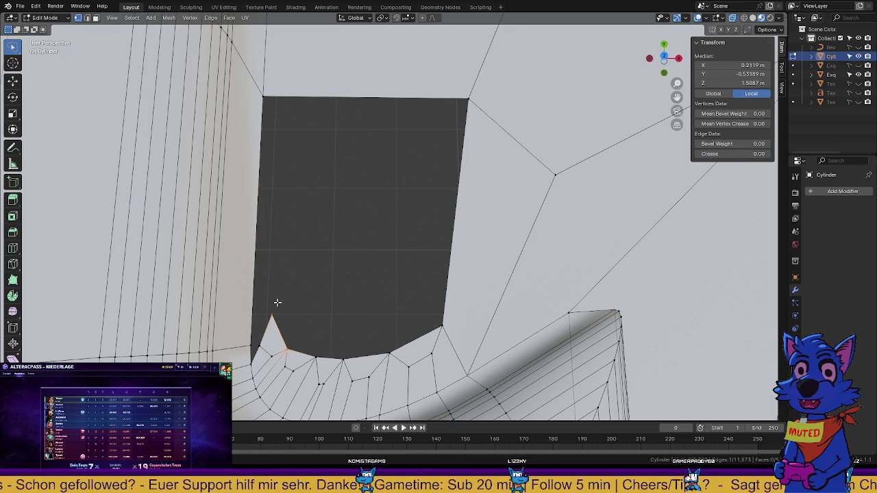
pyautogui.press('x')
pyautogui.click(267, 298)
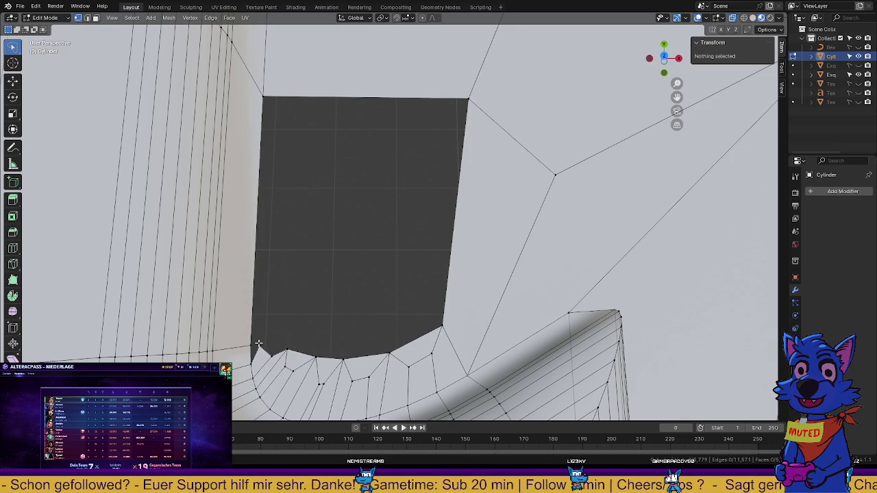
# Close the gap along the dark face's left side by joining two vertices with F
pyautogui.click(287, 348)
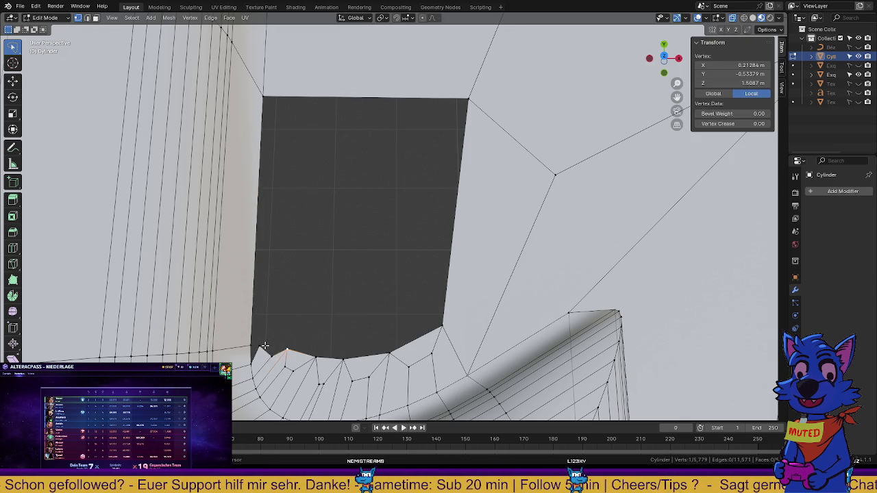
pyautogui.keyDown('shift'); pyautogui.click(265, 345); pyautogui.keyUp('shift')
pyautogui.press('f')
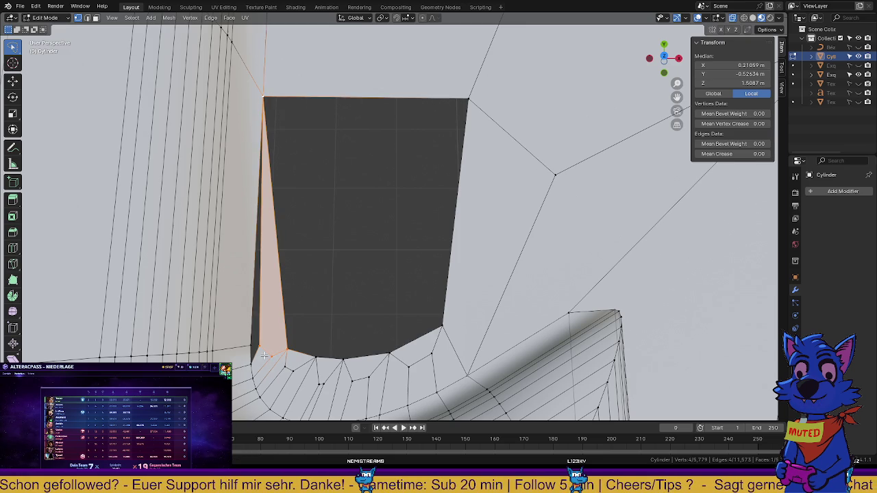
pyautogui.click(296, 328)
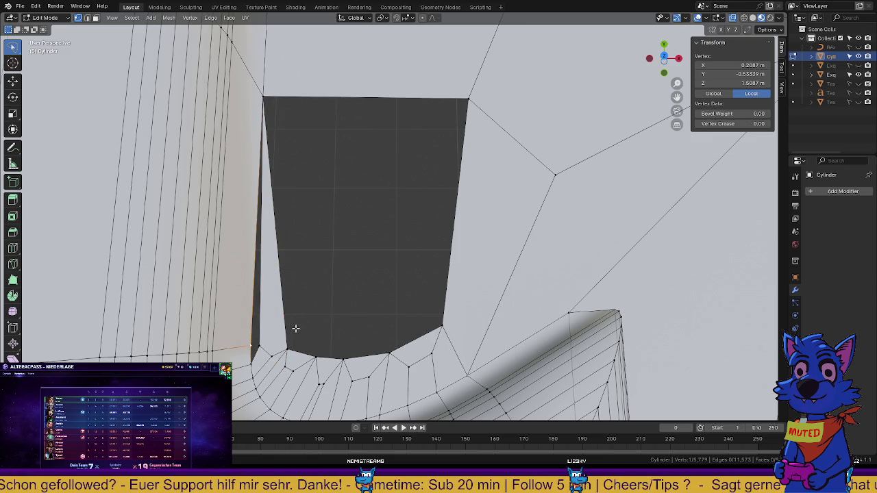
pyautogui.keyDown('shift'); pyautogui.click(252, 350); pyautogui.keyUp('shift')
pyautogui.click(256, 103)
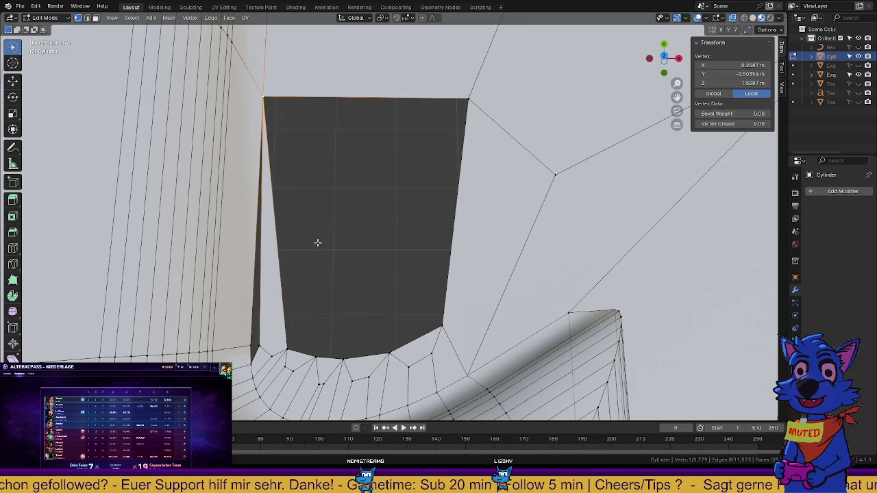
# Nudge the lower-left corner vertex slightly left twice, then pan, orbit and zoom to inspect
pyautogui.keyDown('shift'); pyautogui.click(251, 360); pyautogui.keyUp('shift')
pyautogui.keyDown('shift'); pyautogui.click(258, 104); pyautogui.keyUp('shift')
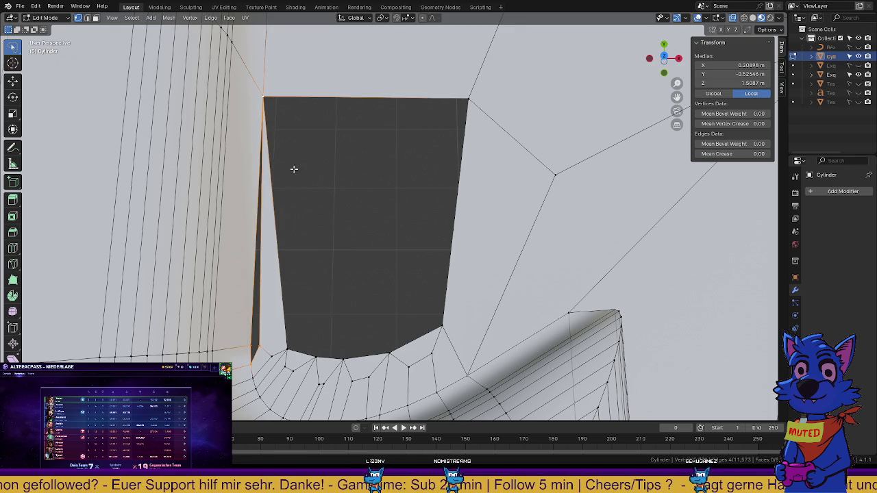
pyautogui.click(289, 343)
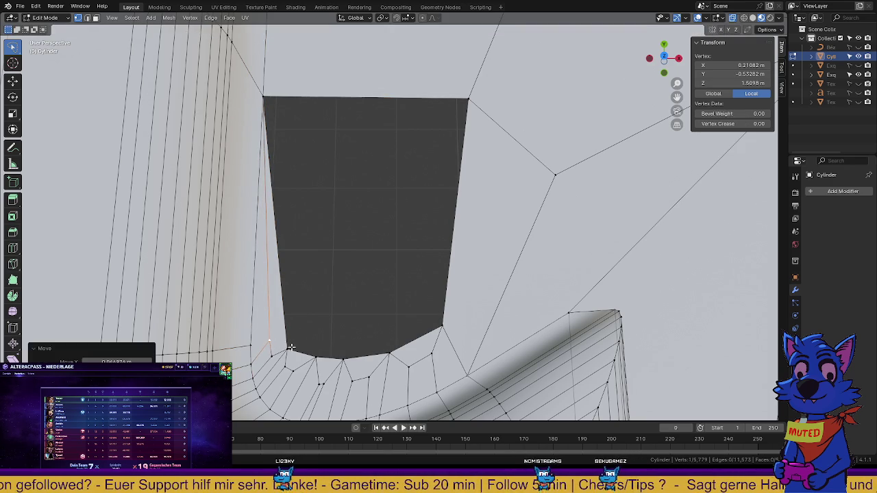
pyautogui.press('g')
pyautogui.click(294, 342)
pyautogui.press('g')
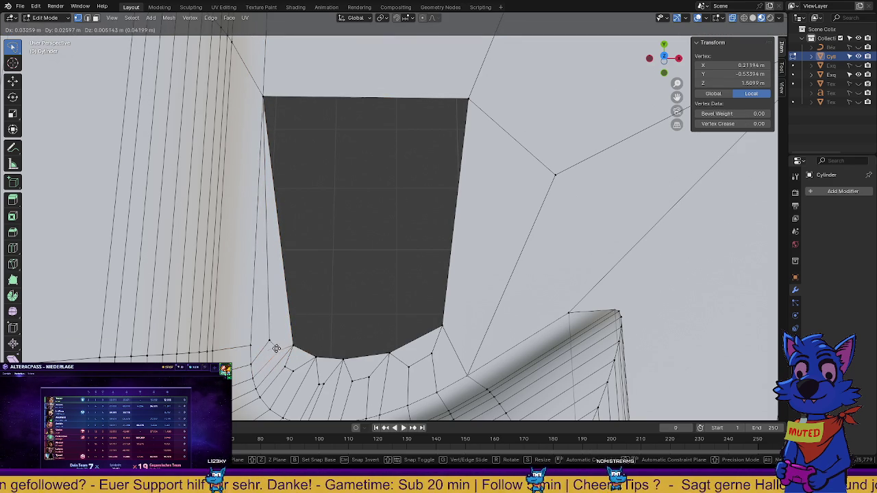
pyautogui.click(303, 336)
pyautogui.moveTo(303, 336); pyautogui.dragTo(328, 280, button='middle')
pyautogui.moveTo(404, 293)
pyautogui.mouseDown(button='middle')
pyautogui.moveTo(370, 255)
pyautogui.moveTo(369, 226)
pyautogui.mouseUp(button='middle')
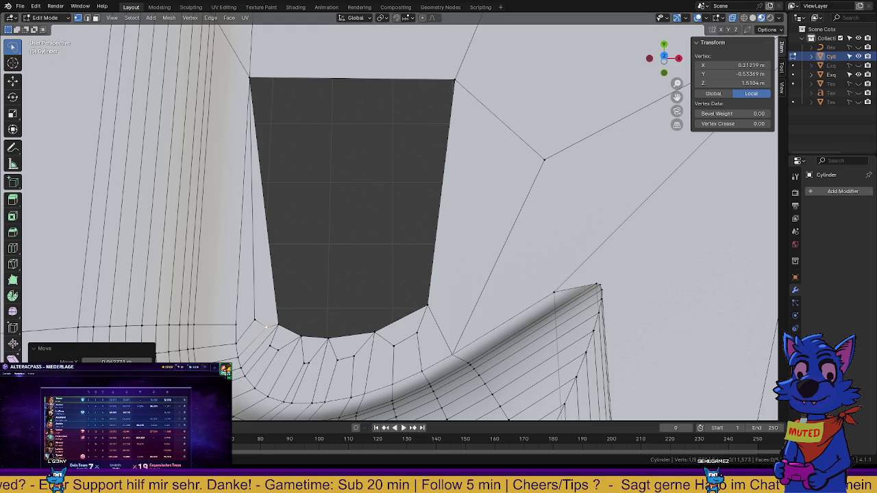
pyautogui.scroll(1, 390, 219)
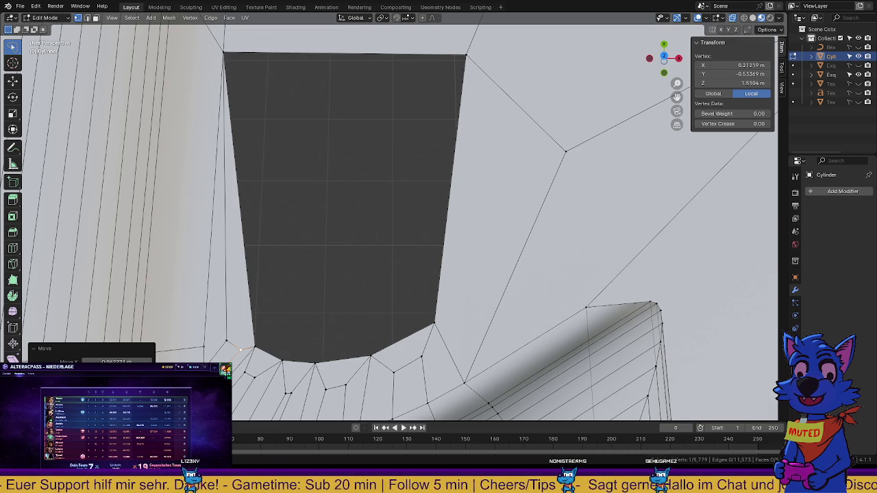
# Try a small vertex nudge, then undo four times back to an earlier mesh state
pyautogui.scroll(-4, 394, 216)
pyautogui.scroll(-5, 394, 216)
pyautogui.scroll(-1, 394, 217)
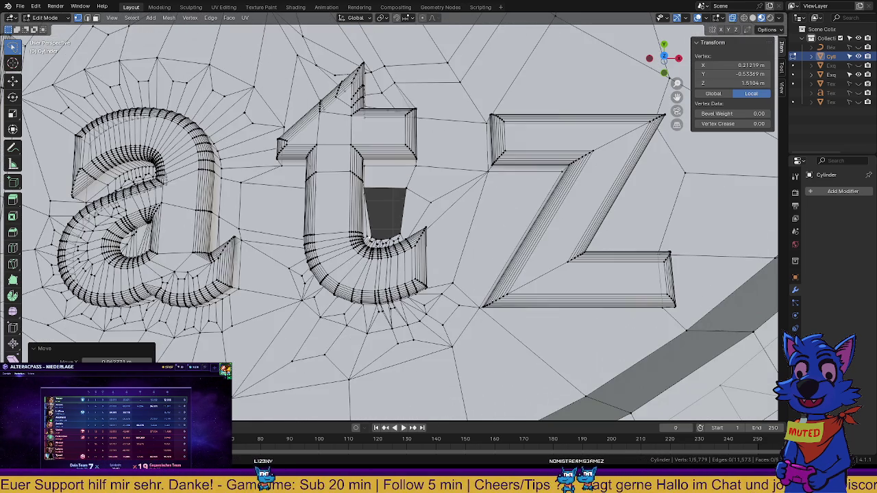
pyautogui.scroll(3, 393, 216)
pyautogui.scroll(3, 394, 217)
pyautogui.scroll(3, 394, 217)
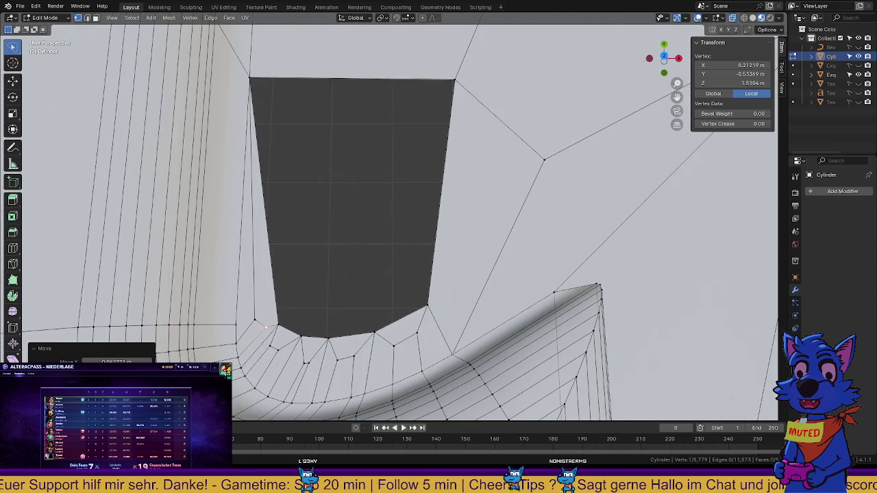
pyautogui.press('g')
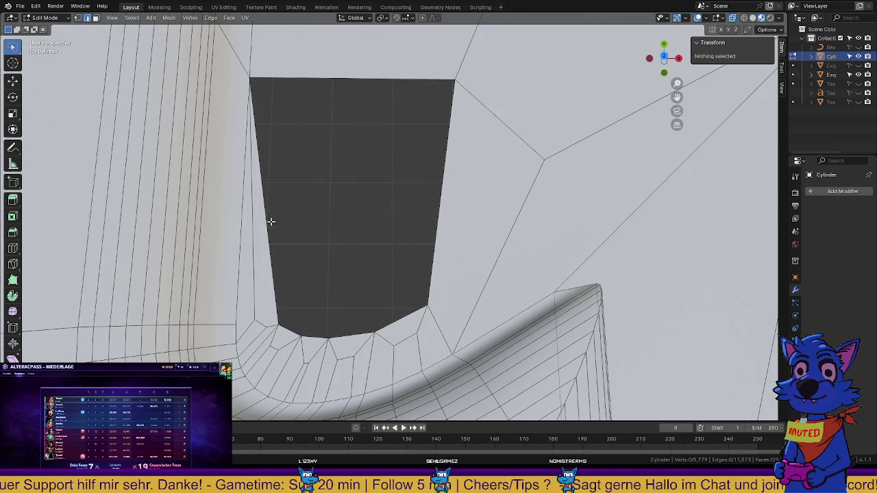
pyautogui.click(308, 224)
pyautogui.hotkey('ctrl', 'z')
pyautogui.hotkey('ctrl', 'z')
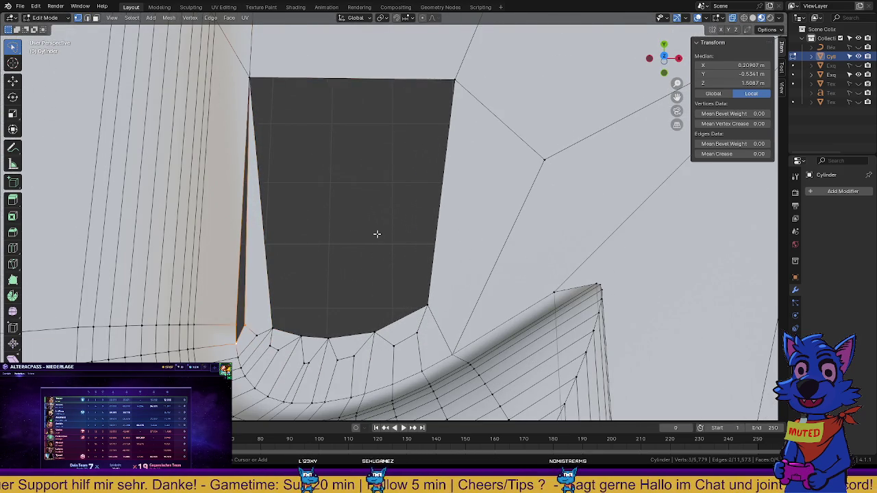
pyautogui.hotkey('ctrl', 'z')
pyautogui.hotkey('ctrl', 'z')
pyautogui.hotkey('ctrl', 'z')
pyautogui.hotkey('ctrl', 'z')
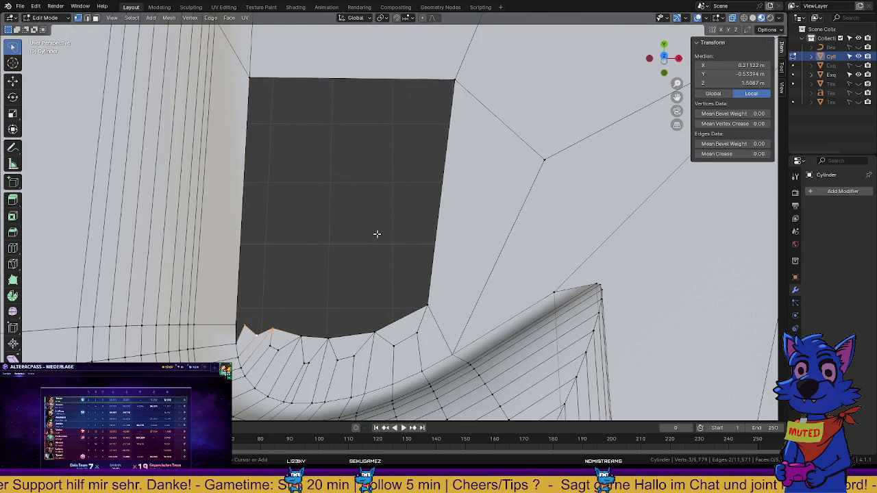
pyautogui.hotkey('ctrl', 'z')
pyautogui.hotkey('ctrl', 'z')
pyautogui.hotkey('ctrl', 'z')
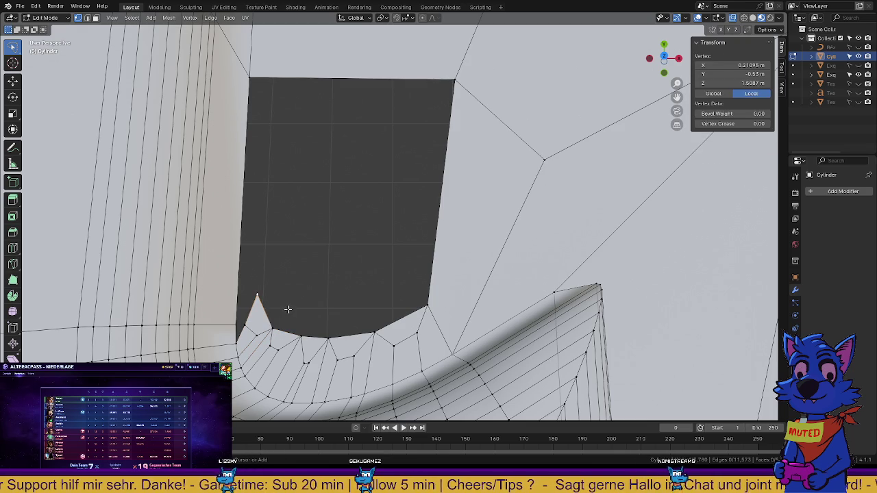
pyautogui.hotkey('ctrl', 'z')
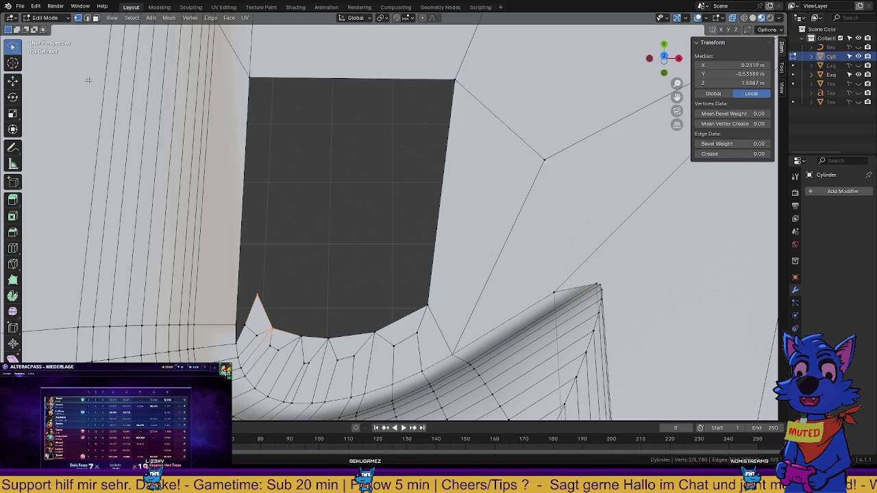
# Orbit to the spike and select the dark face's left edge from bottom vertex to top-left corner
pyautogui.click(239, 324)
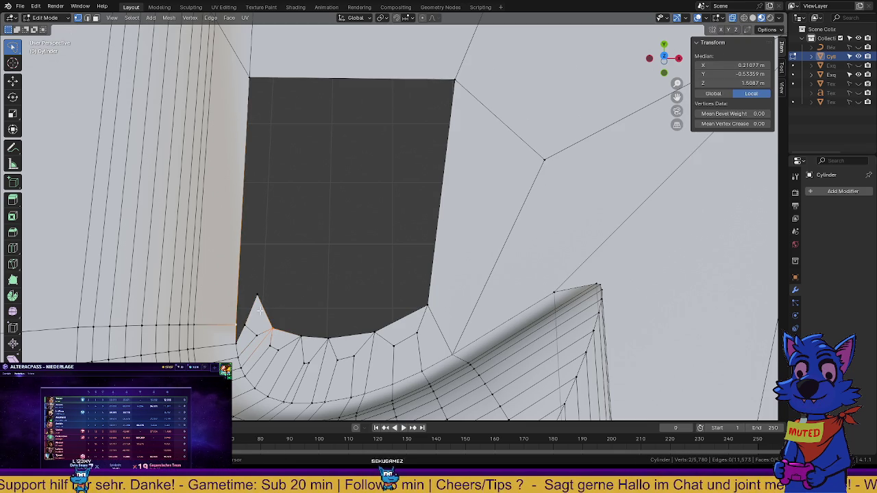
pyautogui.click(241, 329)
pyautogui.keyDown('shift'); pyautogui.click(236, 328); pyautogui.keyUp('shift')
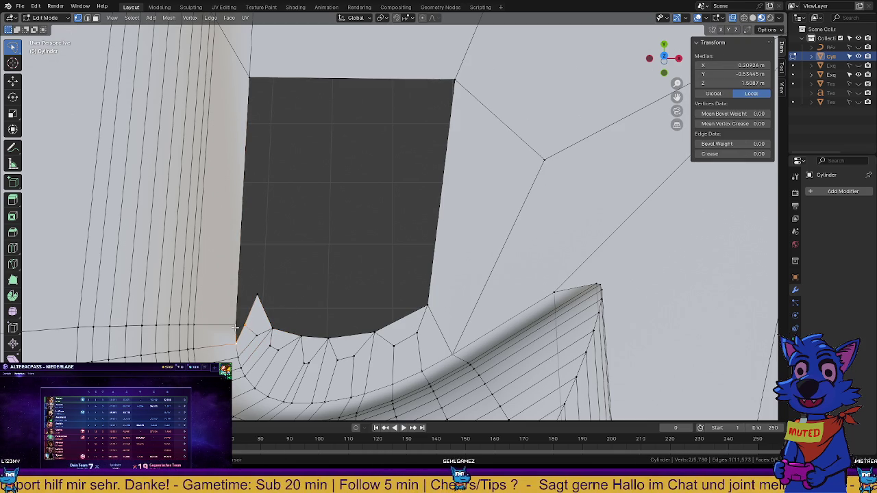
pyautogui.scroll(1, 277, 327)
pyautogui.moveTo(278, 327)
pyautogui.mouseDown(button='middle')
pyautogui.moveTo(251, 324)
pyautogui.moveTo(225, 296)
pyautogui.mouseUp(button='middle')
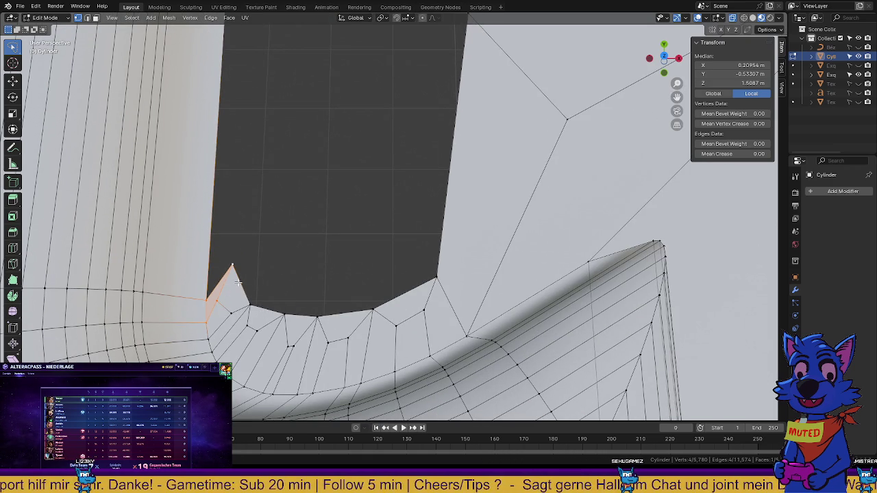
pyautogui.scroll(-2, 418, 231)
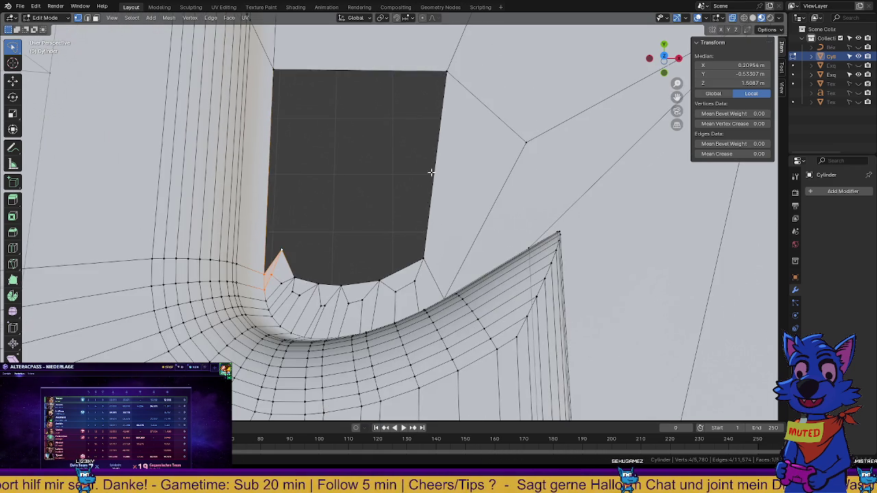
pyautogui.scroll(1, 420, 215)
pyautogui.scroll(2, 299, 227)
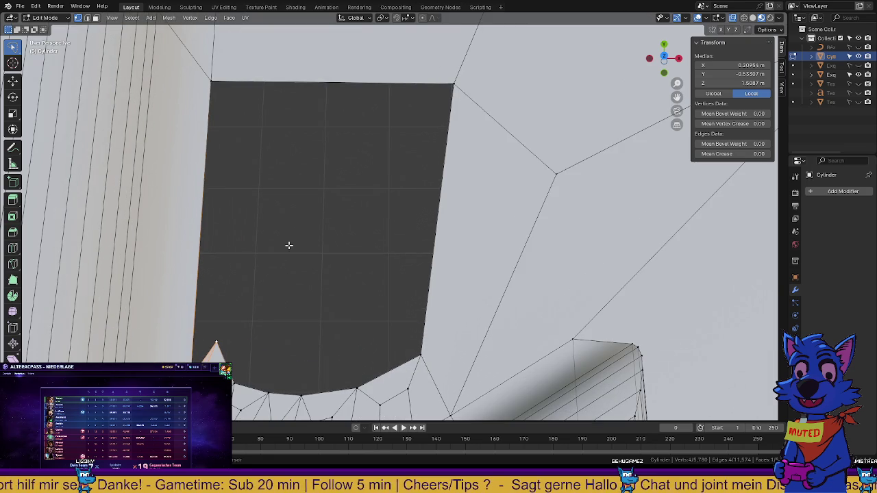
pyautogui.keyDown('shift'); pyautogui.moveTo(345, 325); pyautogui.dragTo(306, 278, button='middle'); pyautogui.keyUp('shift')
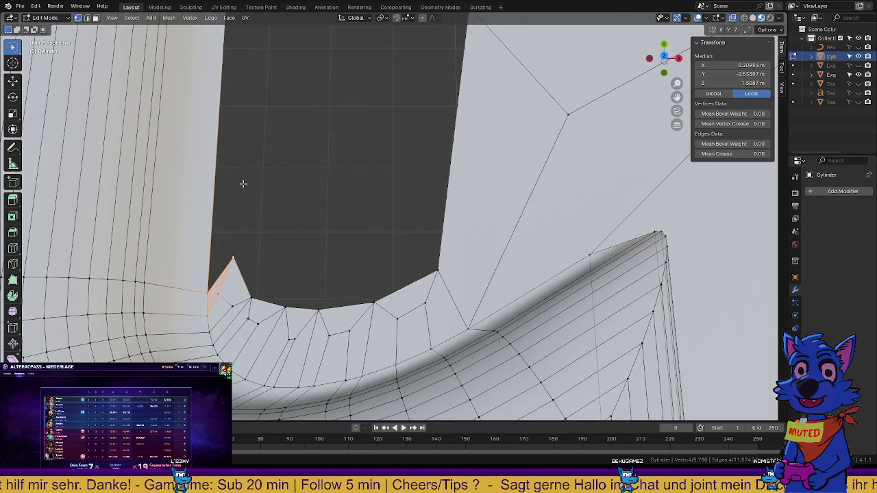
pyautogui.moveTo(244, 183)
pyautogui.mouseDown(button='middle')
pyautogui.moveTo(244, 276)
pyautogui.moveTo(251, 252)
pyautogui.mouseUp(button='middle')
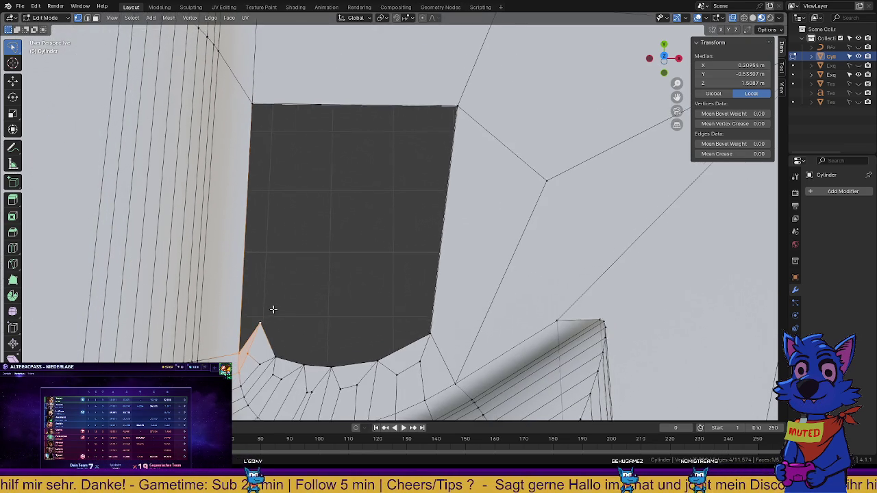
pyautogui.moveTo(272, 309); pyautogui.dragTo(242, 322, button='middle')
pyautogui.scroll(1, 254, 308)
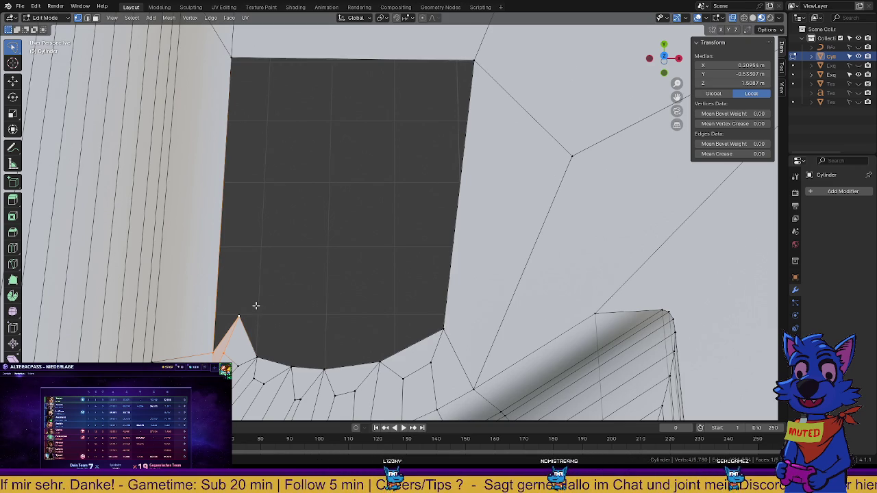
pyautogui.click(210, 351)
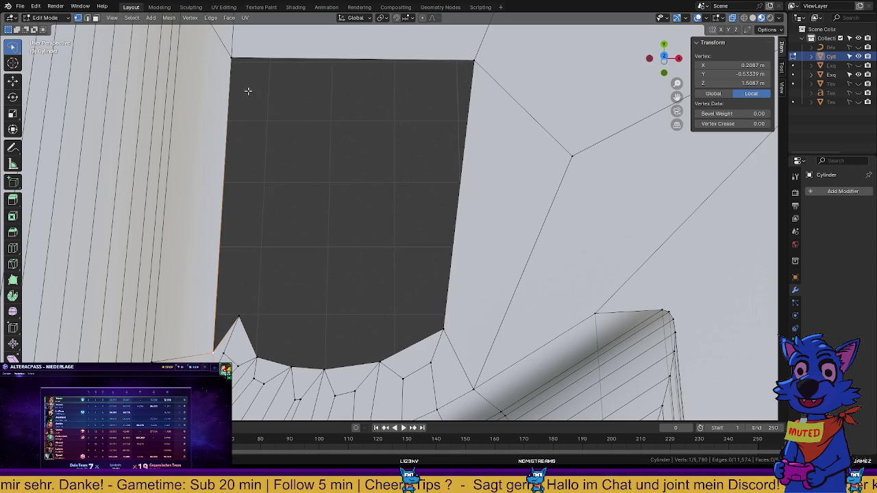
pyautogui.keyDown('shift'); pyautogui.click(236, 67); pyautogui.keyUp('shift')
# Extrude the selected edge, then scale it and shift it slightly left
pyautogui.press('e')
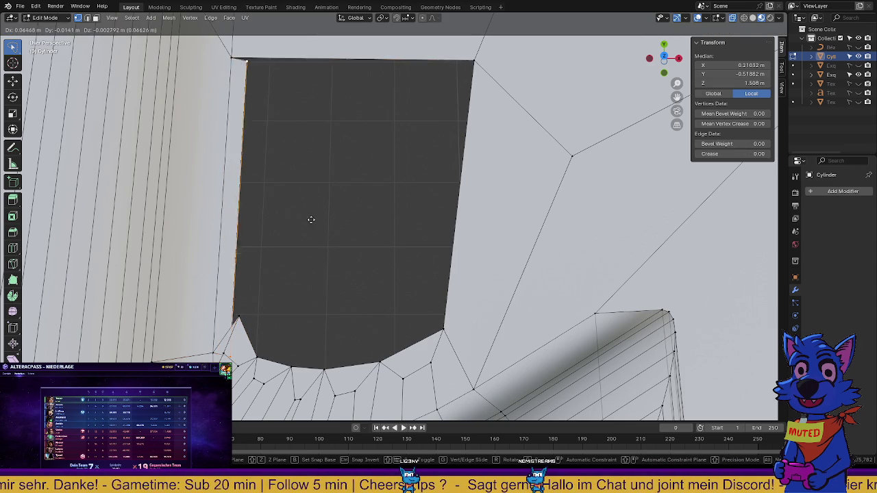
pyautogui.click(400, 218)
pyautogui.press('s')
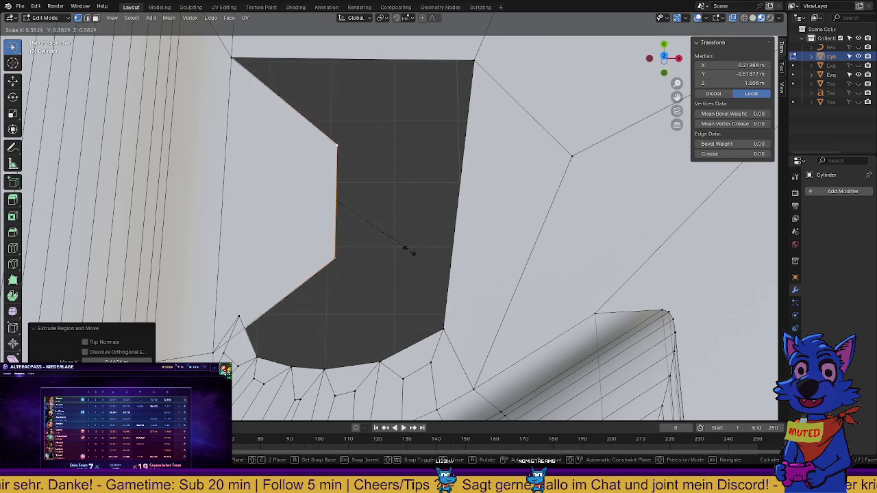
pyautogui.click(384, 254)
pyautogui.press('g')
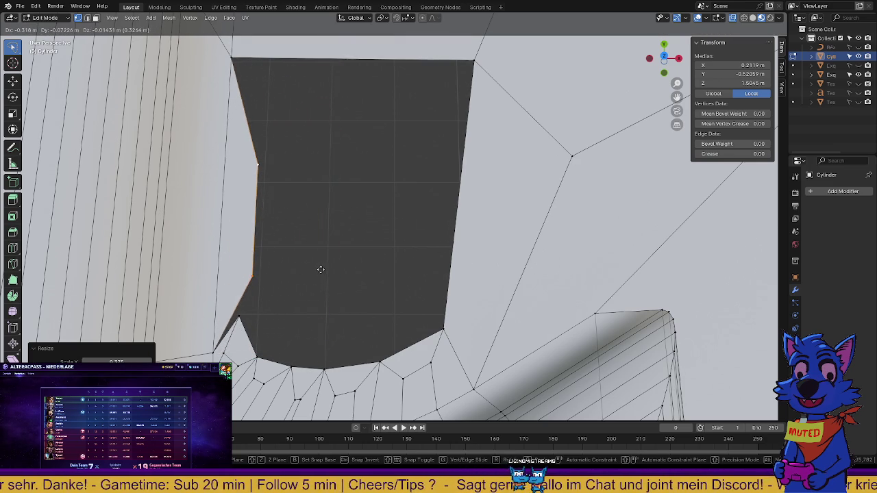
pyautogui.click(313, 267)
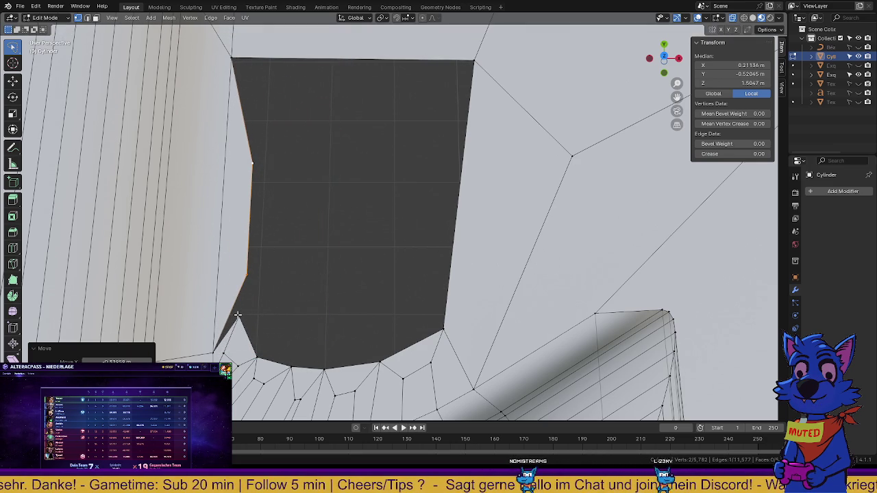
# Extrude the dark face's left edge by the lower-left spike rightward into a square patch
pyautogui.click(238, 316)
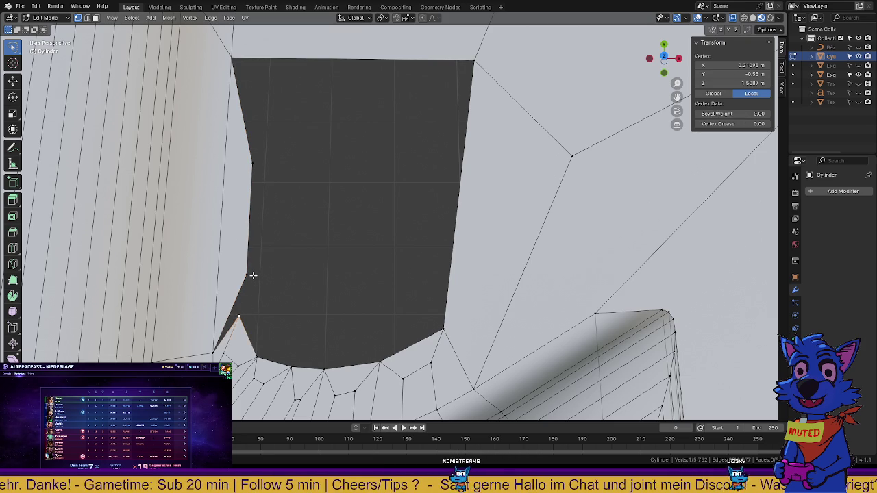
pyautogui.keyDown('shift'); pyautogui.click(248, 274); pyautogui.keyUp('shift')
pyautogui.press('g')
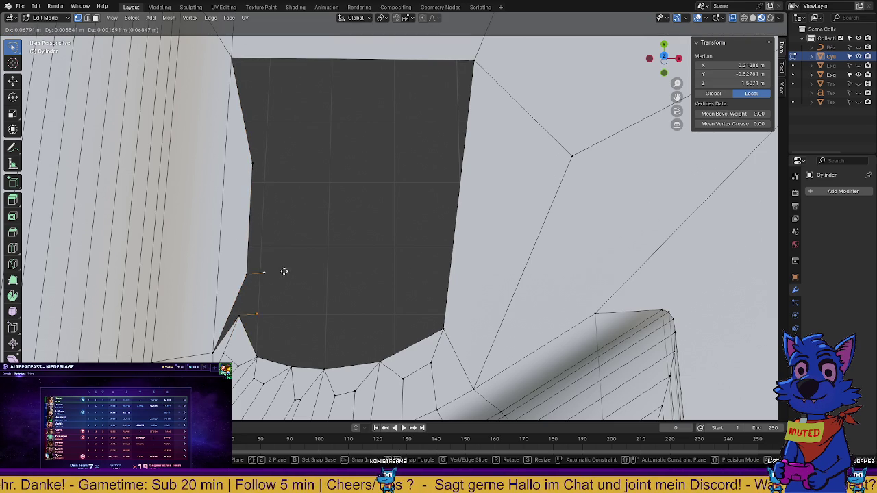
pyautogui.press('Escape')
pyautogui.click(215, 349)
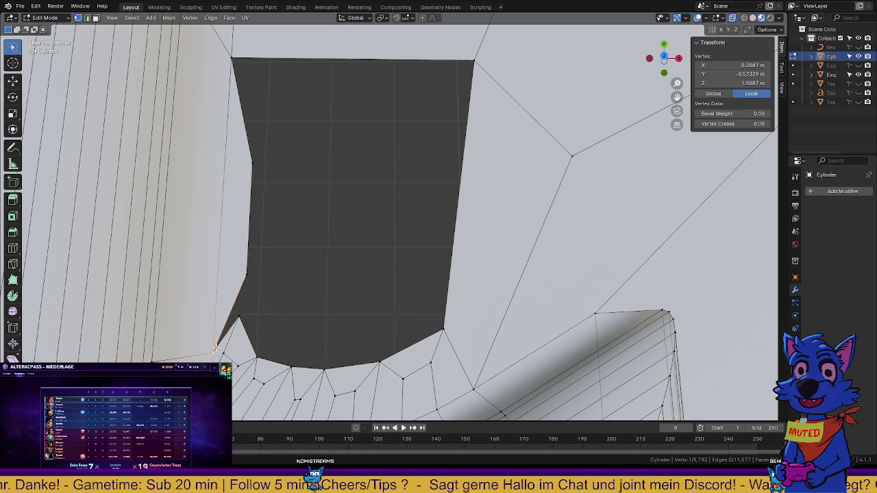
pyautogui.press('g')
pyautogui.press('Escape')
pyautogui.keyDown('shift'); pyautogui.click(246, 274); pyautogui.keyUp('shift')
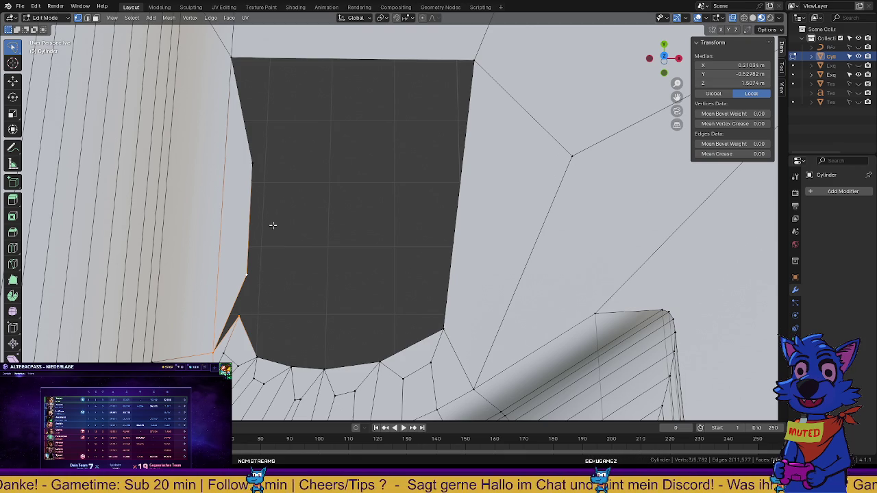
pyautogui.click(253, 163)
pyautogui.keyDown('shift'); pyautogui.click(246, 275); pyautogui.keyUp('shift')
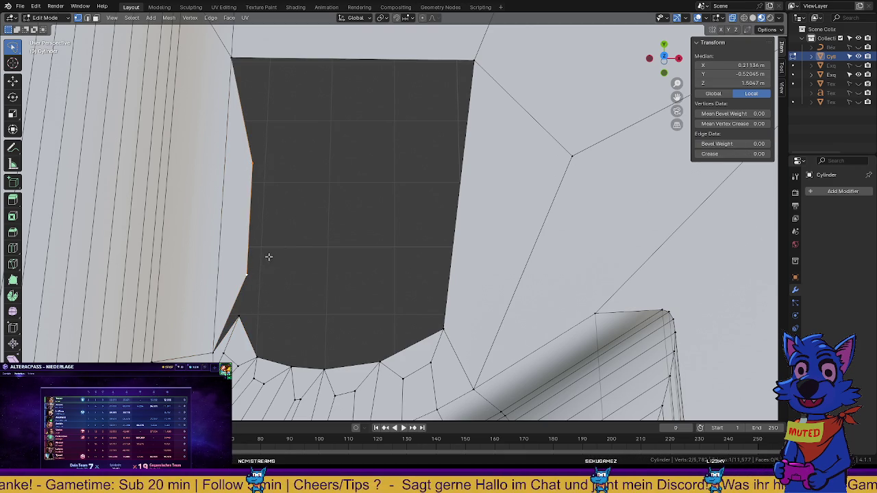
pyautogui.press('e')
pyautogui.click(373, 246)
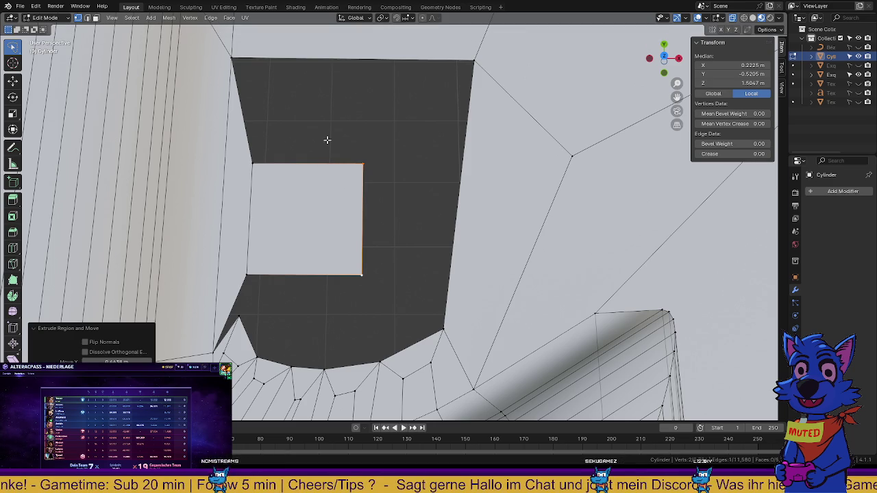
# Drop the lower-left spike vertex lower and pull the patch's lower-right vertex left
pyautogui.click(245, 319)
pyautogui.press('g')
pyautogui.click(231, 332)
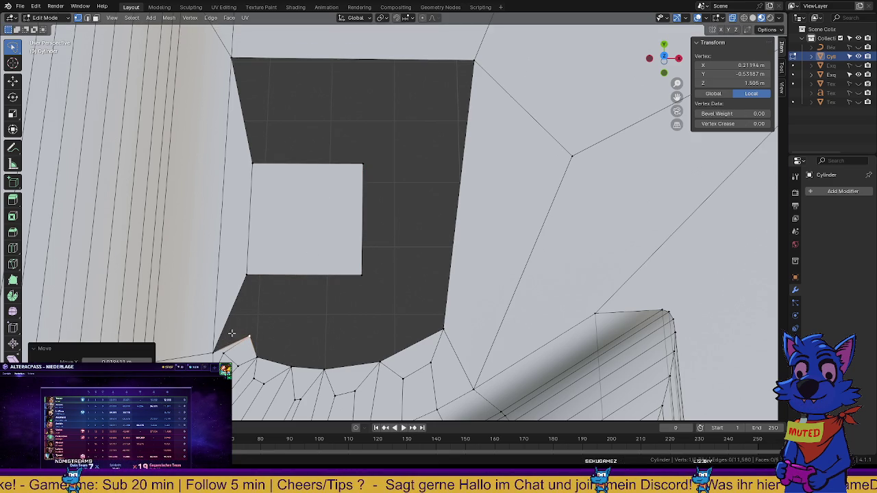
pyautogui.press('g')
pyautogui.keyDown('shift'); pyautogui.click(246, 276); pyautogui.keyUp('shift')
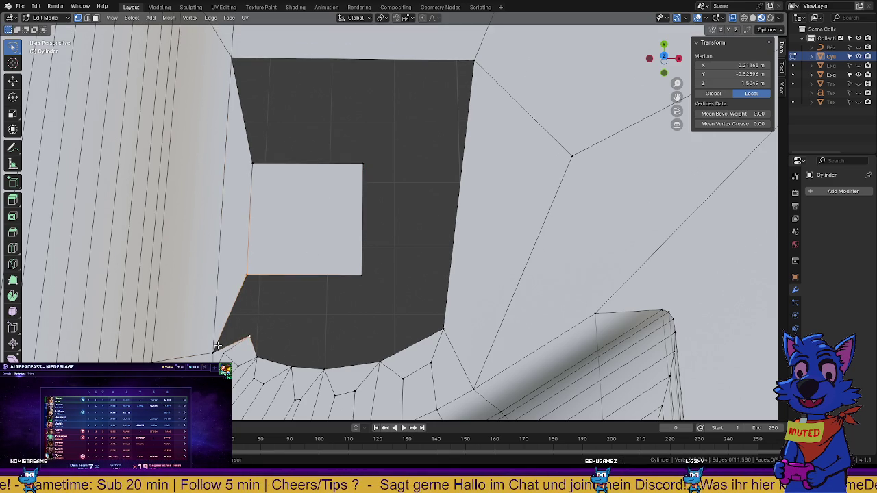
pyautogui.keyDown('shift'); pyautogui.click(363, 277); pyautogui.keyUp('shift')
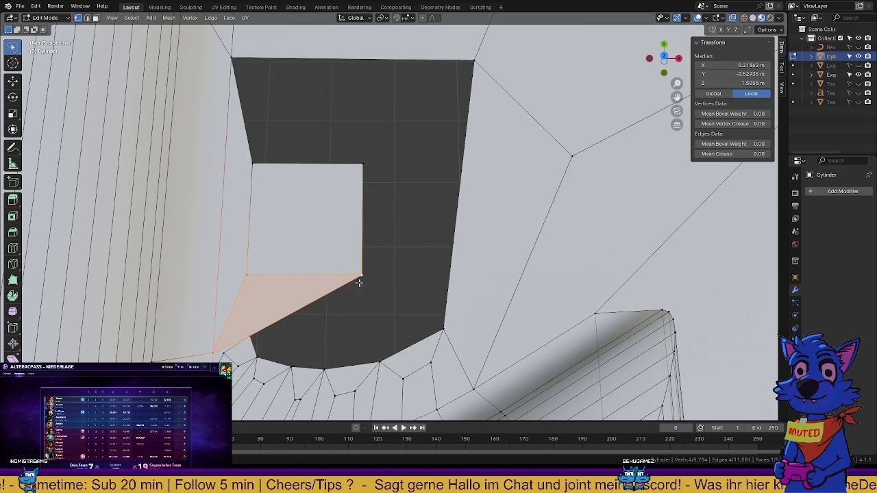
pyautogui.click(362, 276)
pyautogui.press('g')
pyautogui.click(296, 293)
# Move the patch's upper-right vertex left and down, and nudge the lower-right vertex
pyautogui.click(362, 165)
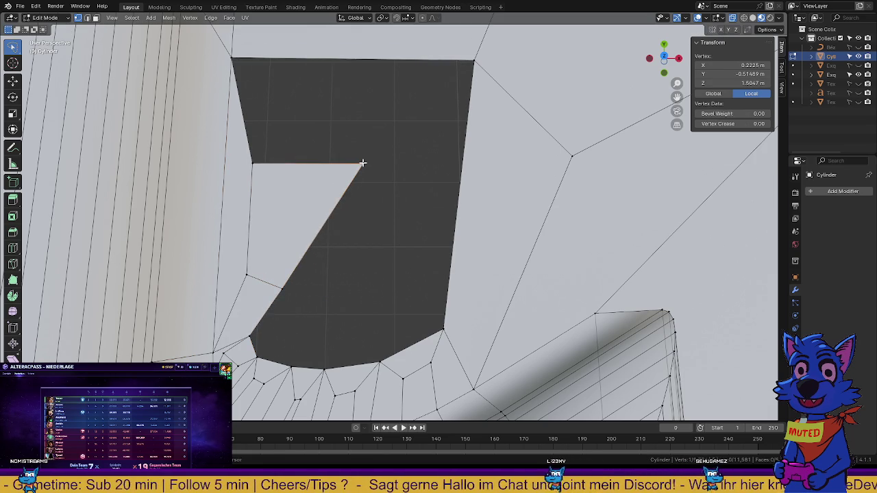
pyautogui.press('g')
pyautogui.click(314, 157)
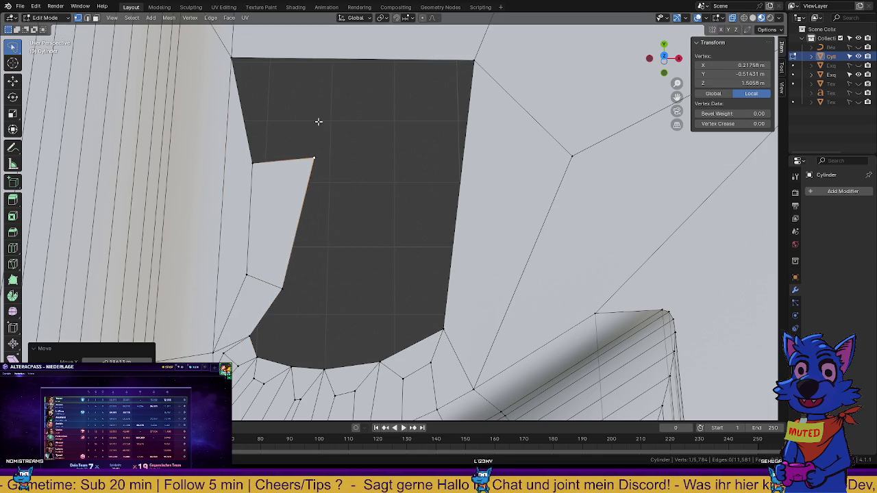
pyautogui.press('g')
pyautogui.click(306, 245)
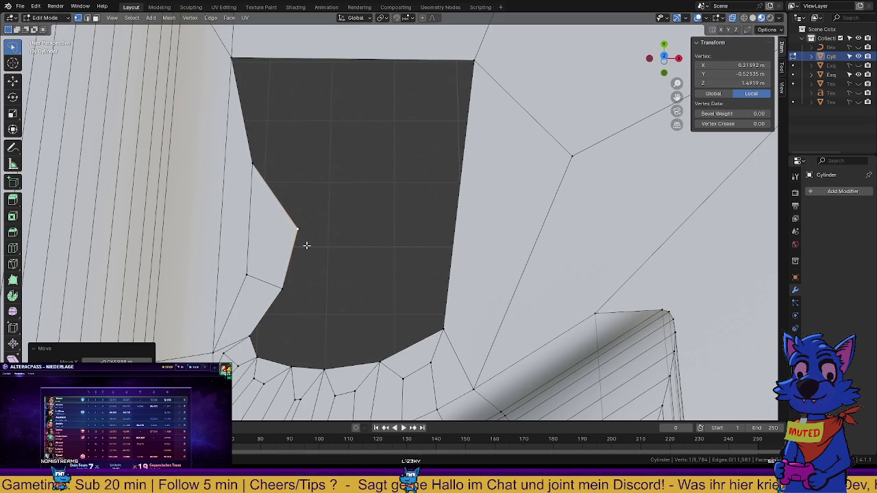
pyautogui.click(282, 290)
pyautogui.press('g')
pyautogui.click(264, 304)
# Lower the outer corner and upper-left vertices, then shift the upper-left vertex right
pyautogui.click(246, 275)
pyautogui.press('g')
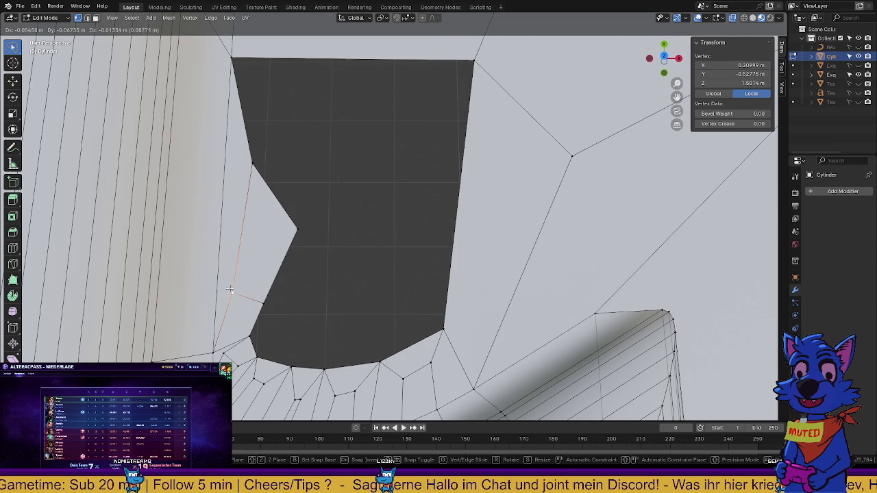
pyautogui.click(233, 294)
pyautogui.click(252, 165)
pyautogui.press('g')
pyautogui.click(236, 192)
pyautogui.click(295, 229)
pyautogui.press('g')
pyautogui.click(270, 241)
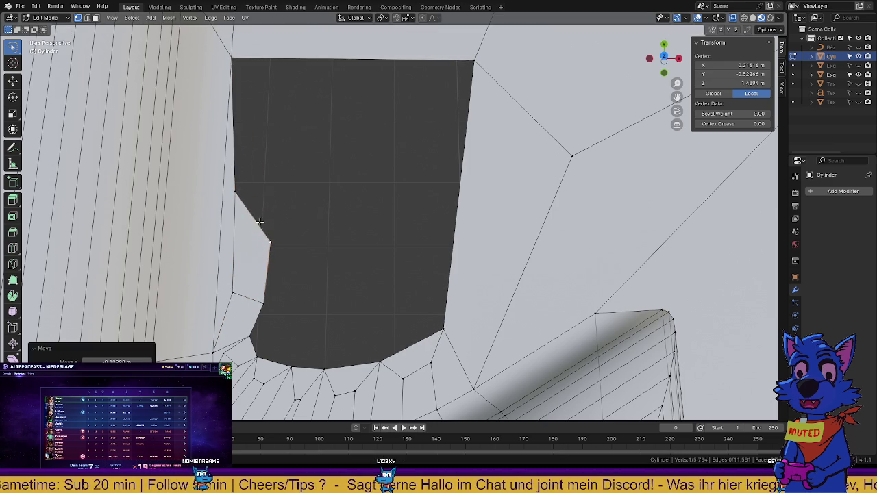
pyautogui.click(236, 191)
pyautogui.press('g')
pyautogui.click(283, 201)
# Settle the notch and lower patch vertices into a small step, then select the notch edges
pyautogui.click(270, 242)
pyautogui.press('g')
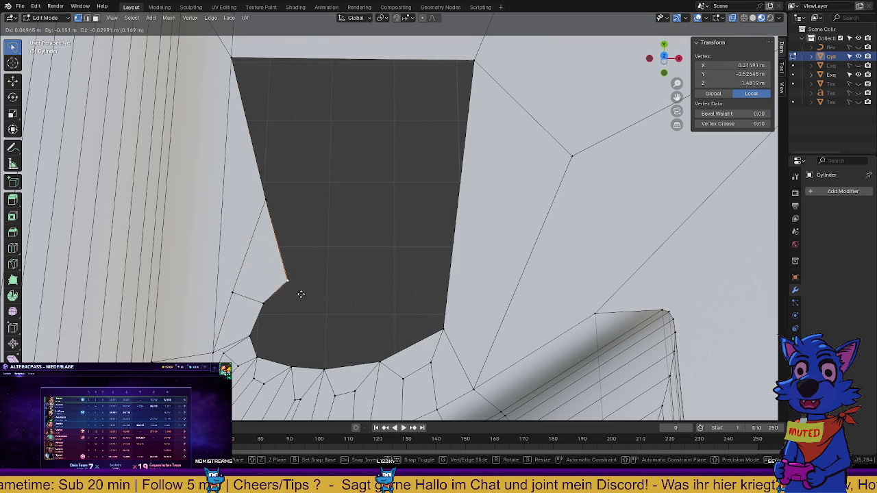
pyautogui.click(291, 292)
pyautogui.click(264, 302)
pyautogui.press('g')
pyautogui.click(250, 312)
pyautogui.click(291, 292)
pyautogui.press('g')
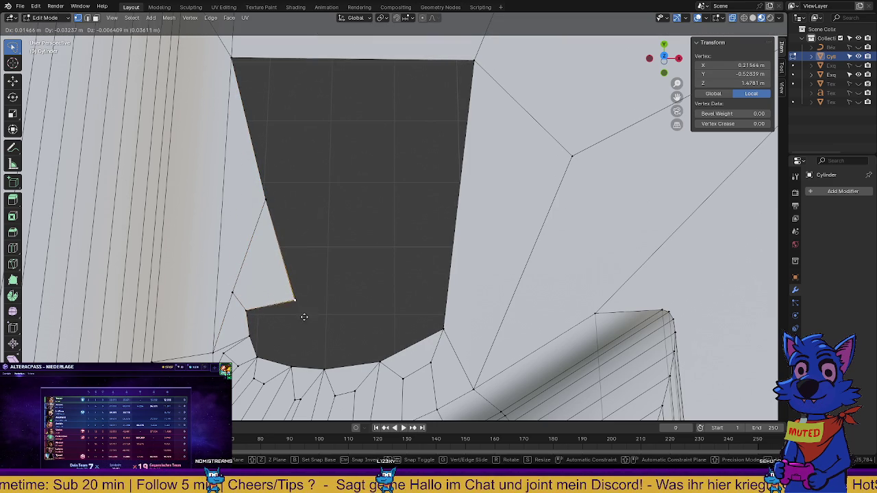
pyautogui.click(301, 312)
pyautogui.click(252, 311)
pyautogui.press('g')
pyautogui.click(267, 305)
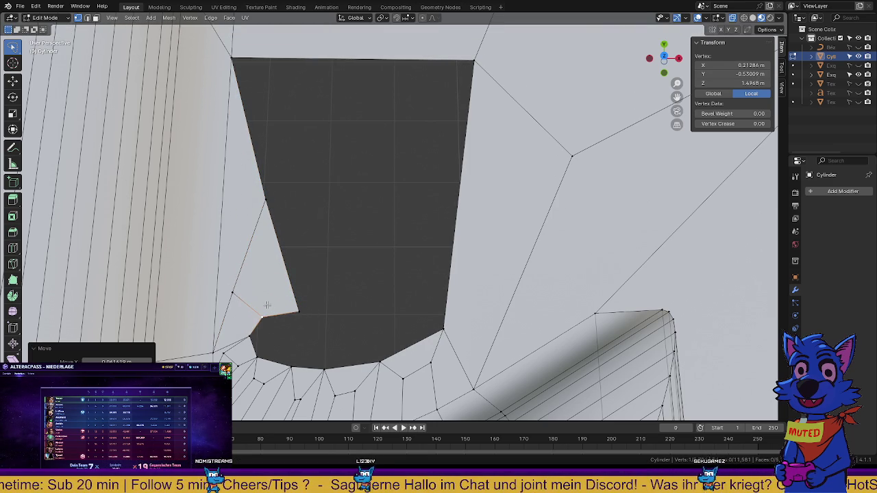
pyautogui.keyDown('shift'); pyautogui.moveTo(295, 346); pyautogui.dragTo(285, 313, button='middle'); pyautogui.keyUp('shift')
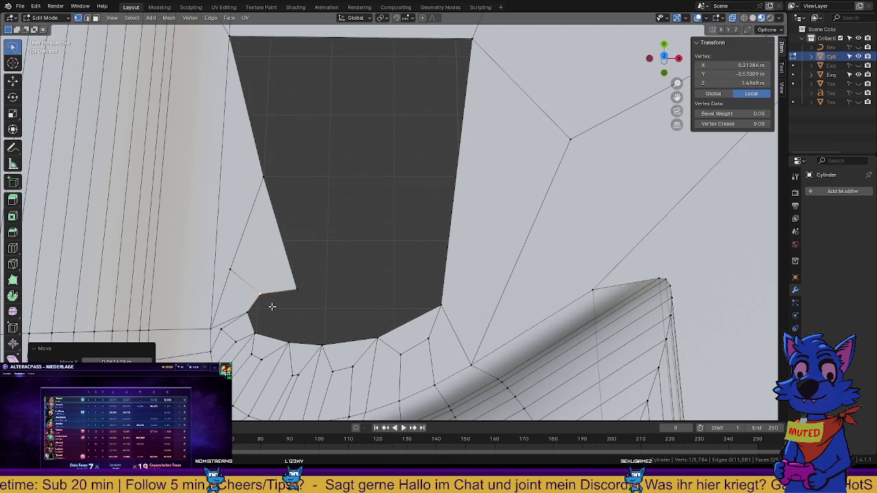
pyautogui.keyDown('shift'); pyautogui.click(248, 313); pyautogui.keyUp('shift')
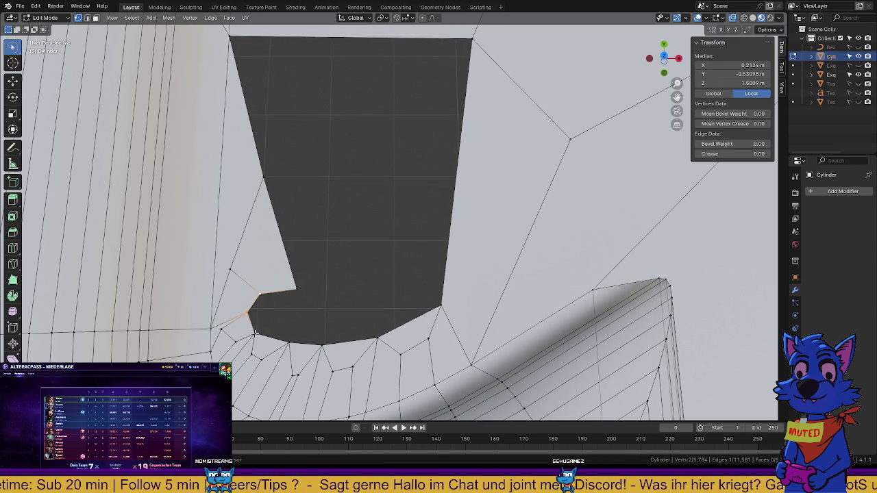